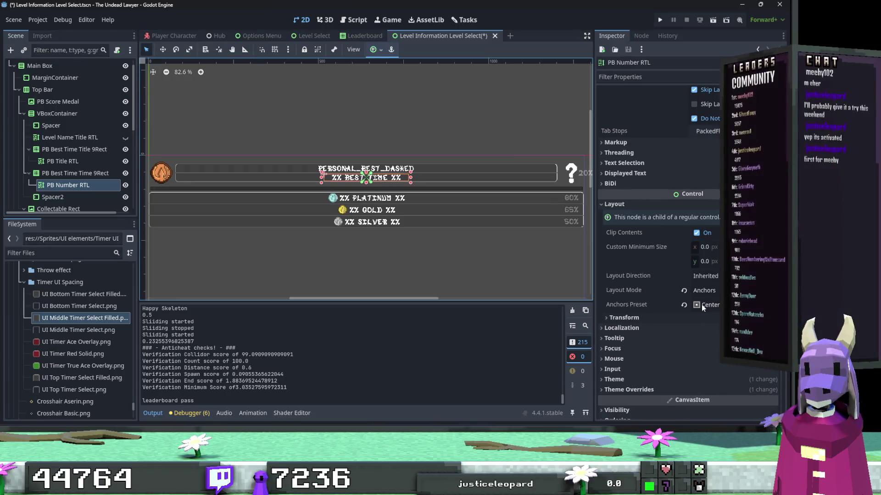
Stretch the PB Number label with the H Center Wide anchor preset and save the scene.
click(701, 305)
click(728, 417)
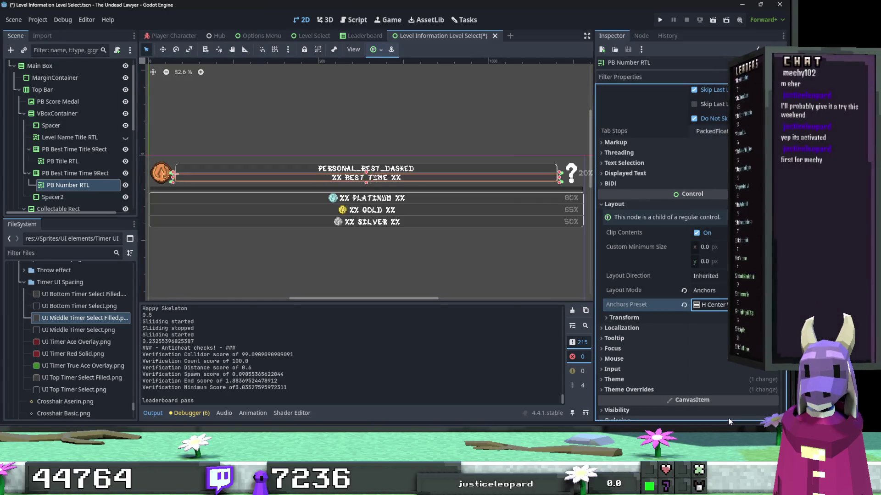
key(ctrl+s)
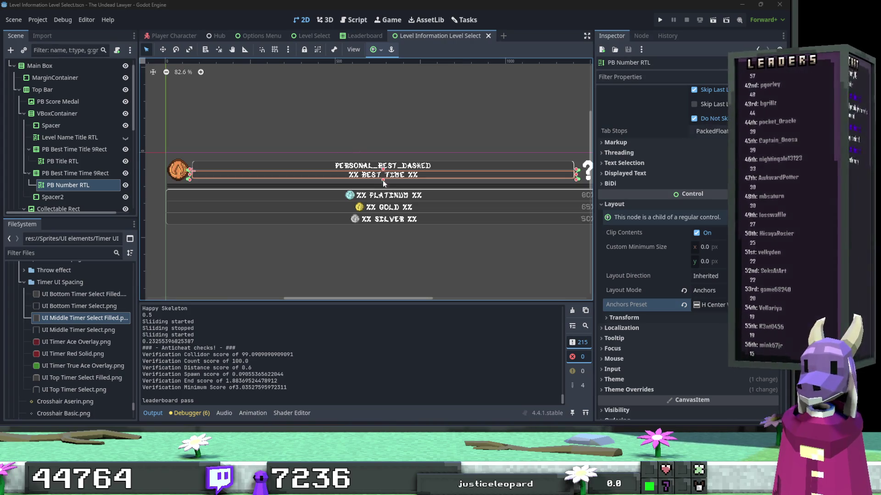
Check the Platinum time label, then bring up the Level Information.gd script.
click(388, 196)
scroll(374, 275, down, 2)
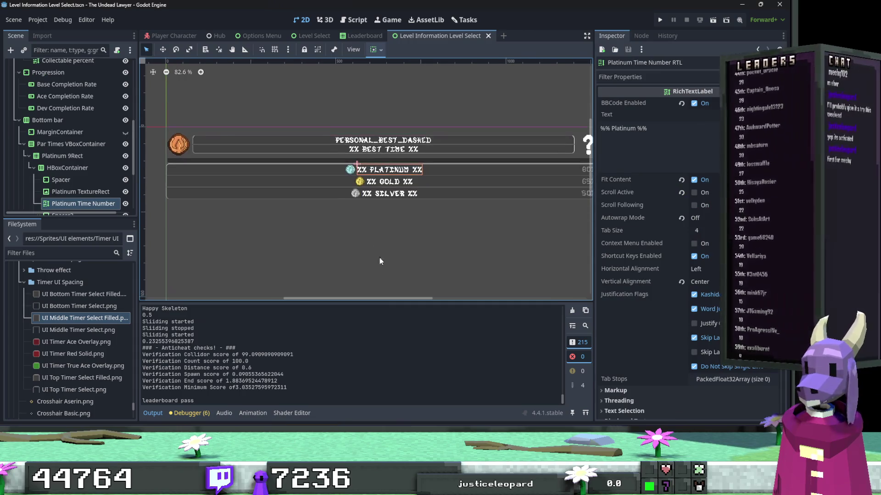
scroll(406, 268, right, 1)
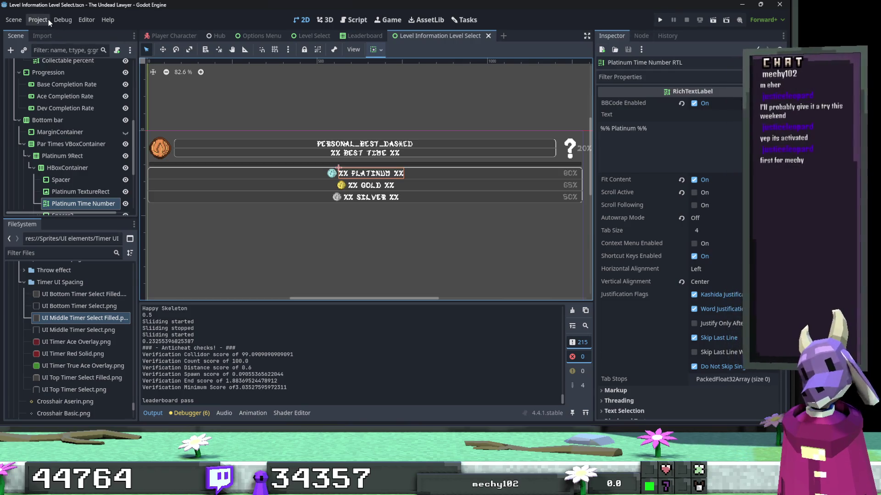
scroll(75, 121, up, 10)
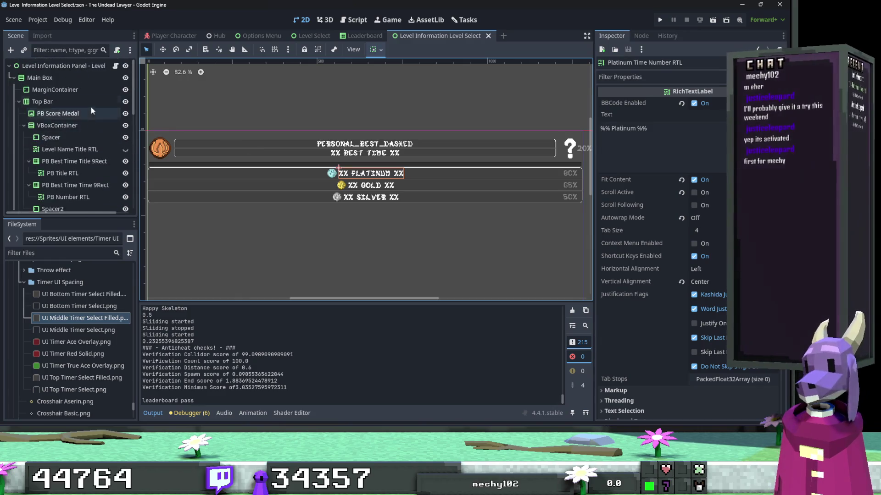
click(115, 65)
click(378, 195)
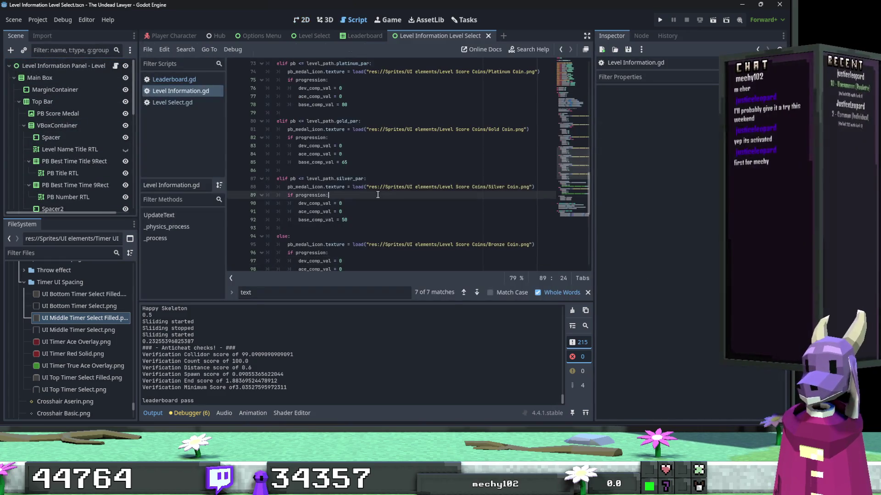
Search for 'text' and wrap level_path.level_name on line 34 in tr().
key(ctrl+f)
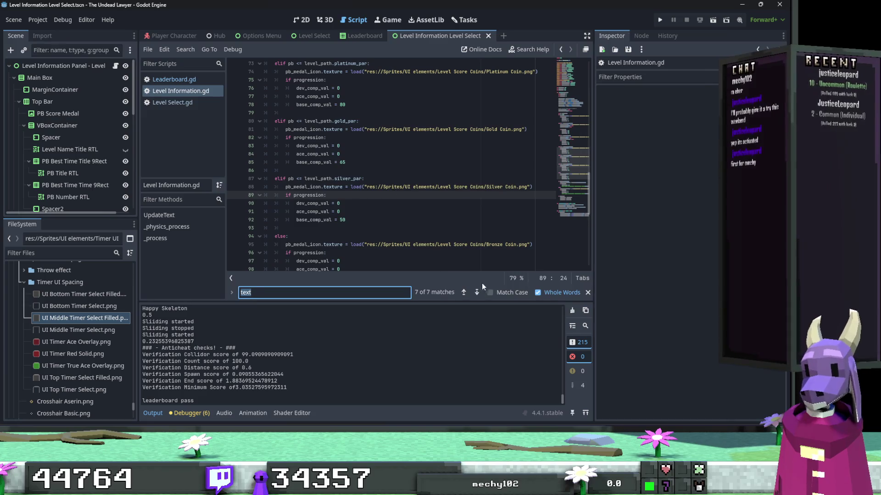
click(477, 292)
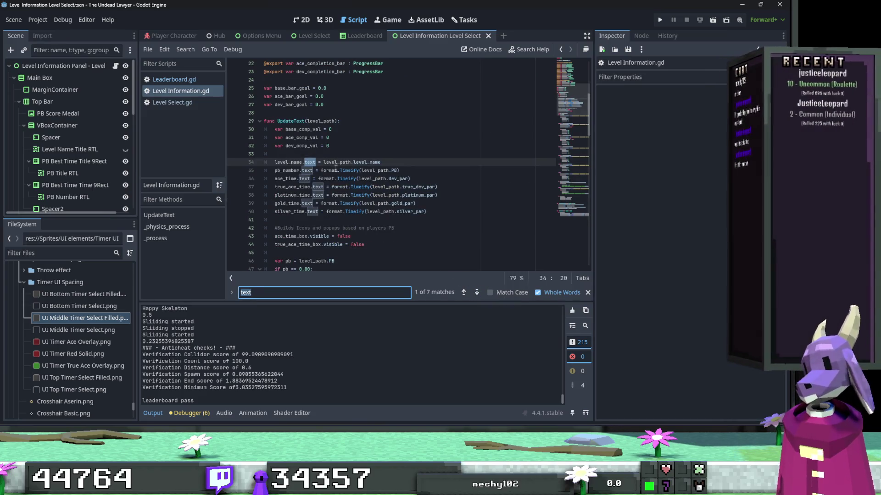
click(323, 162)
text(tr()
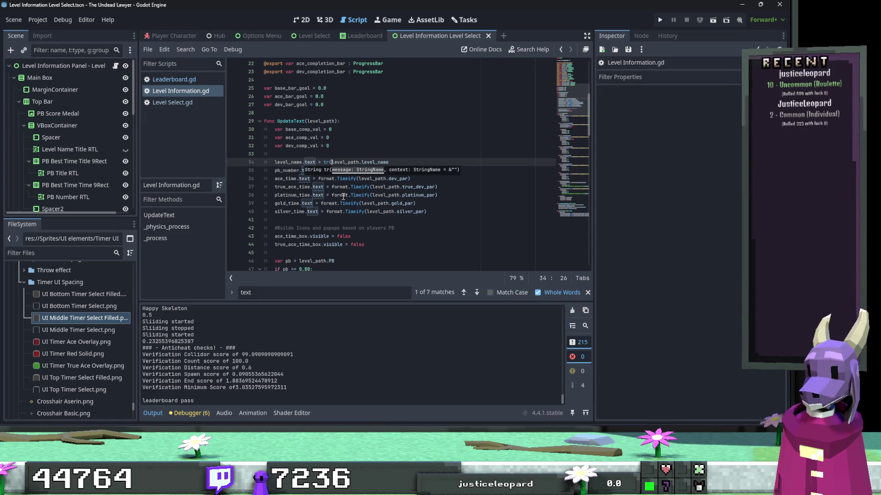
key(End)
text())
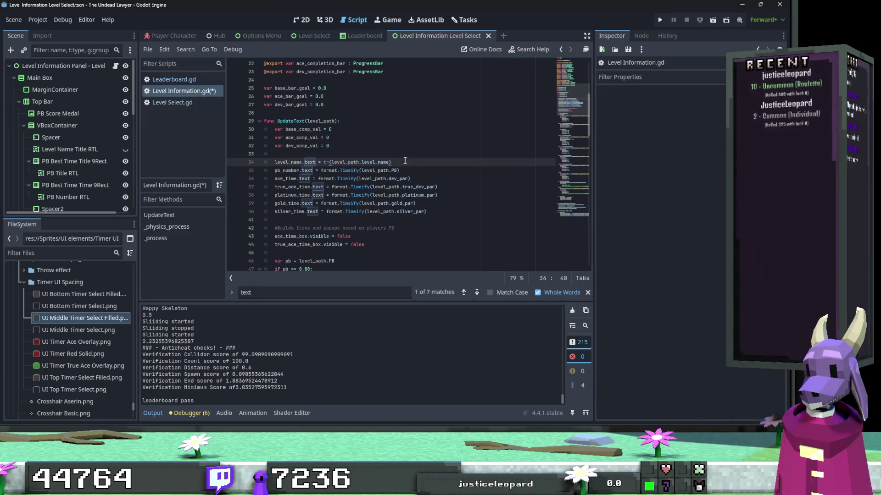
Review the other text assignments further down the script.
click(412, 174)
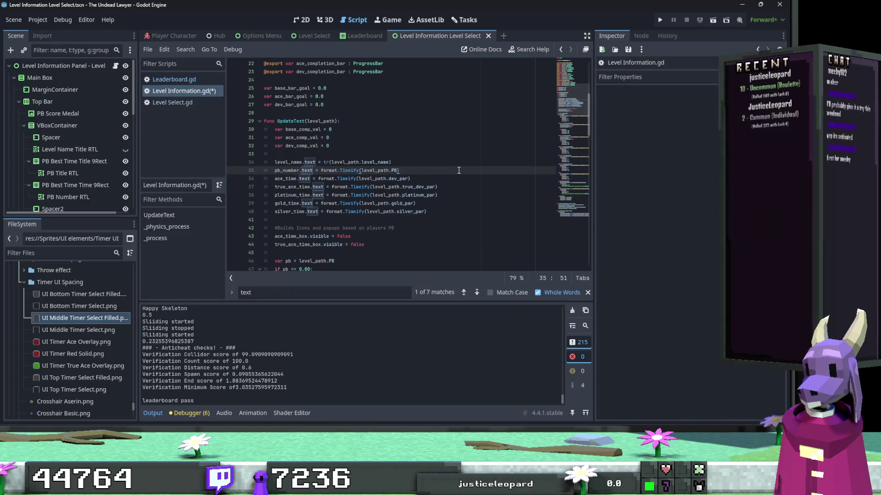
click(448, 186)
scroll(447, 190, down, 1)
scroll(446, 190, down, 1)
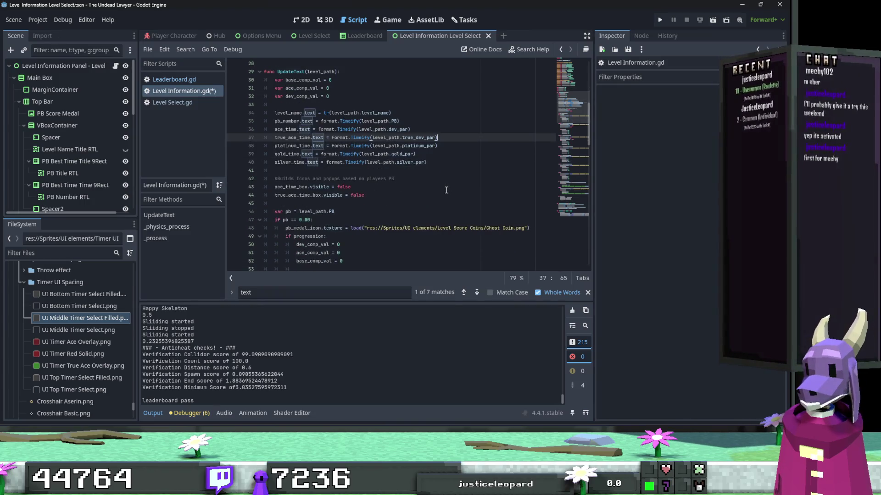
scroll(446, 190, down, 3)
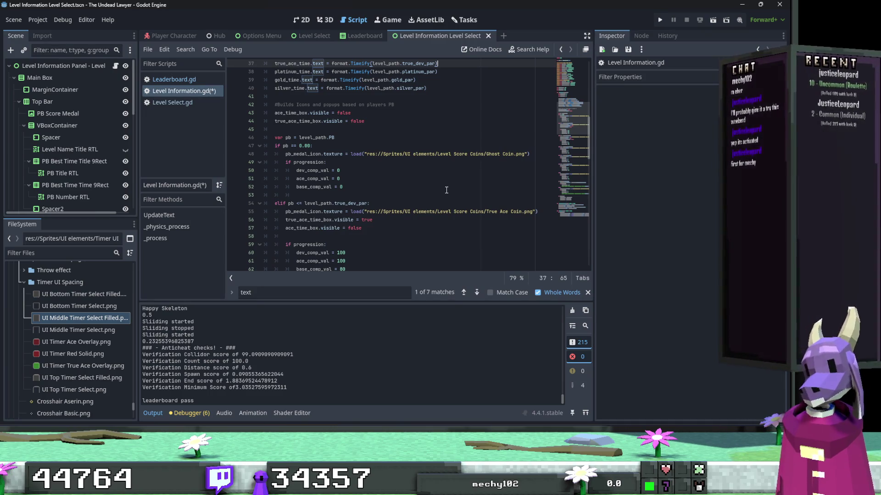
scroll(446, 189, down, 3)
scroll(446, 190, down, 7)
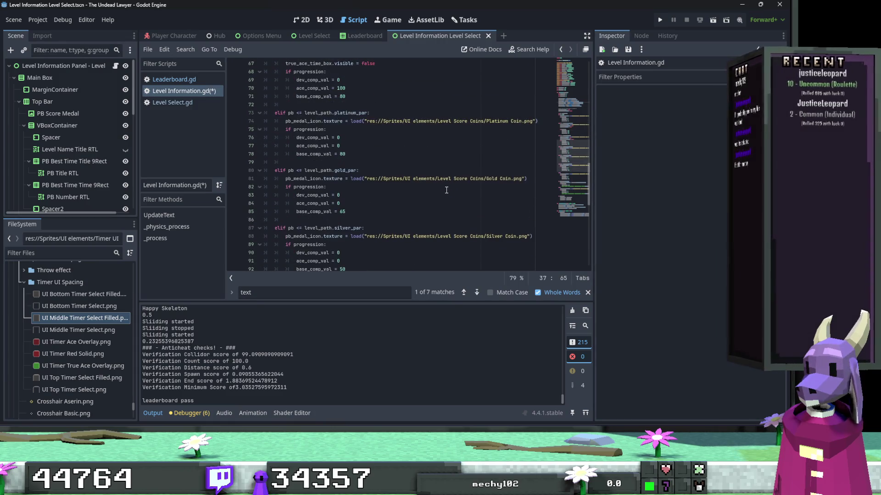
scroll(446, 190, down, 3)
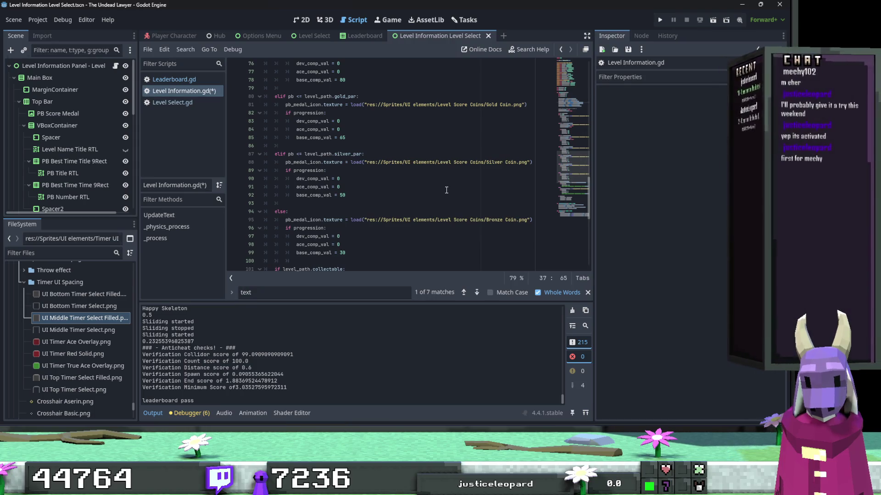
scroll(441, 193, down, 1)
click(427, 196)
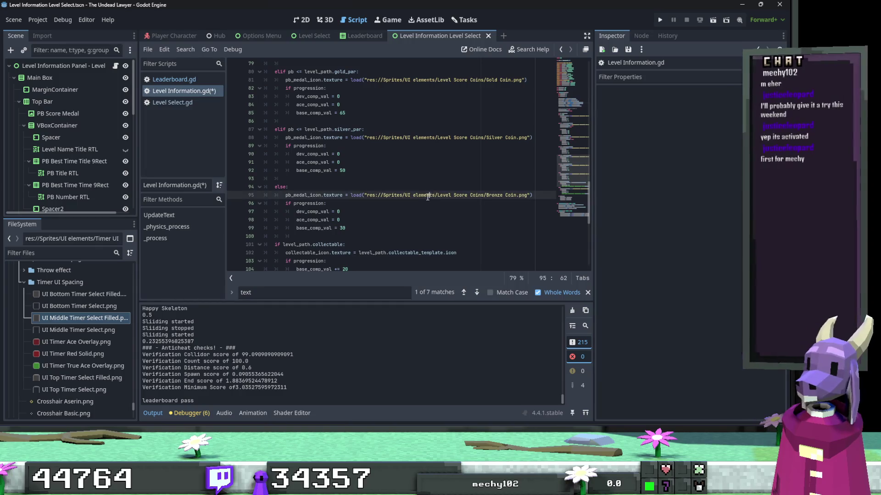
scroll(428, 196, down, 3)
click(419, 197)
key(Up)
key(Up)
key(Up)
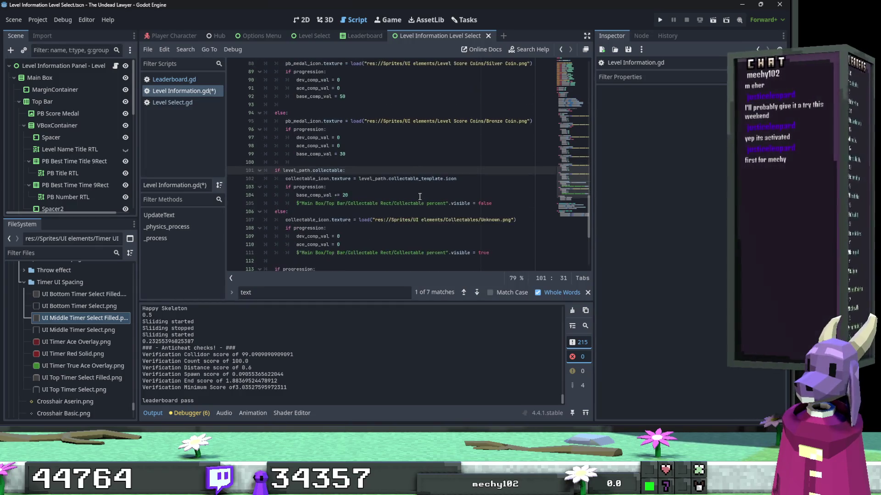
scroll(440, 206, down, 2)
Step through the remaining 'text' matches and save Level Information.gd.
click(476, 293)
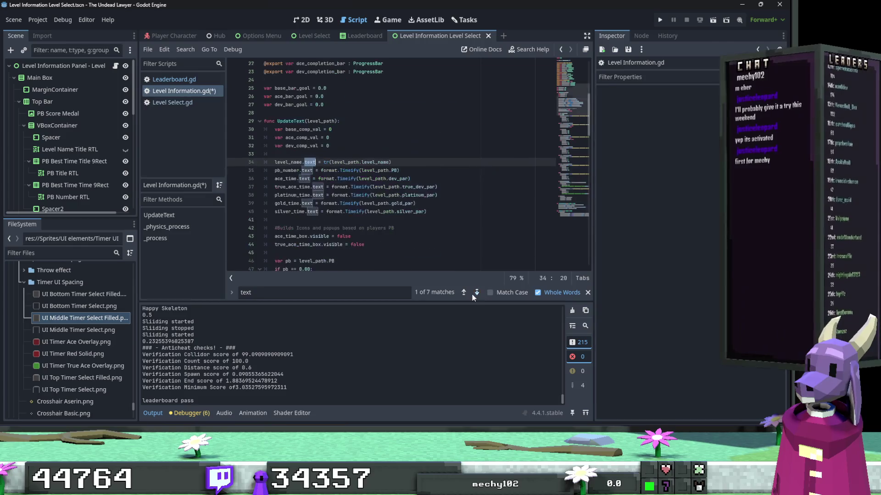
click(476, 292)
click(476, 292)
click(476, 293)
click(476, 292)
click(476, 292)
click(476, 292)
click(476, 292)
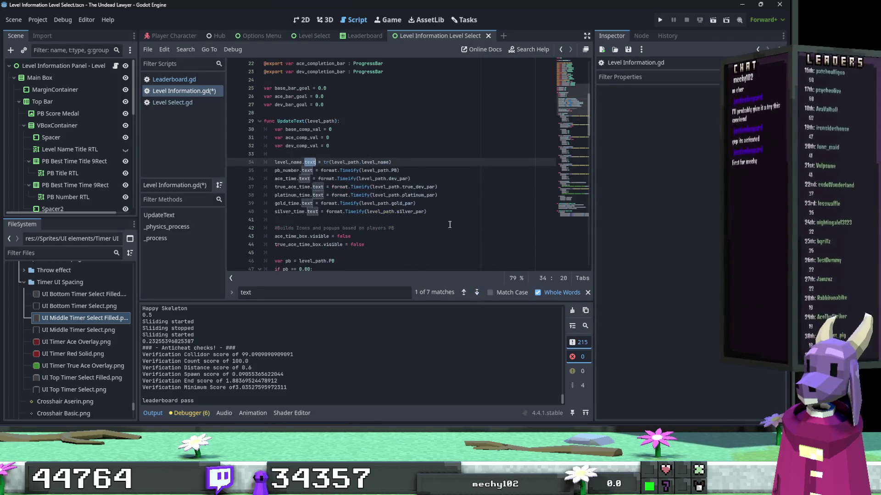
click(441, 213)
key(ctrl+s)
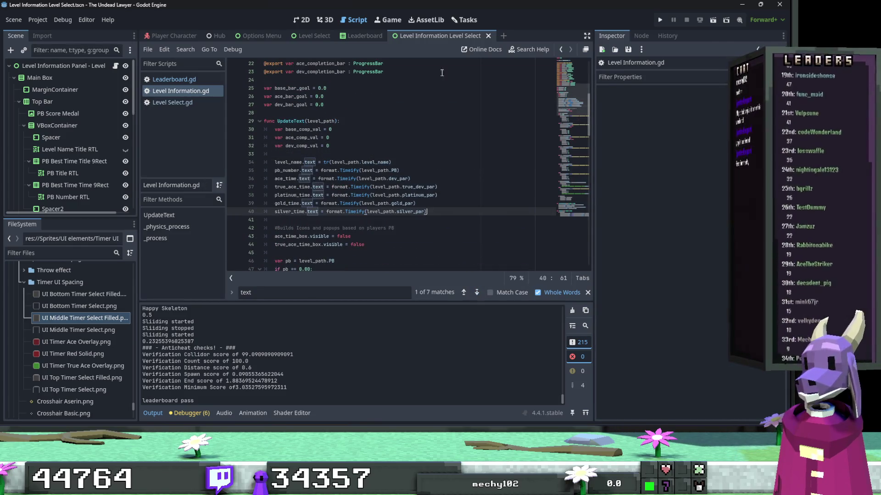
click(362, 36)
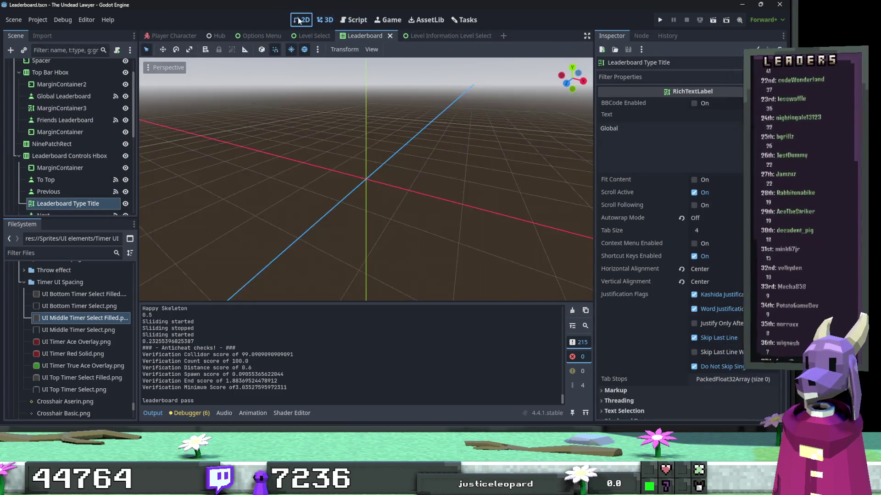
Filter the FileSystem for 'Start of' and open Start Of Level.tscn.
scroll(359, 134, down, 5)
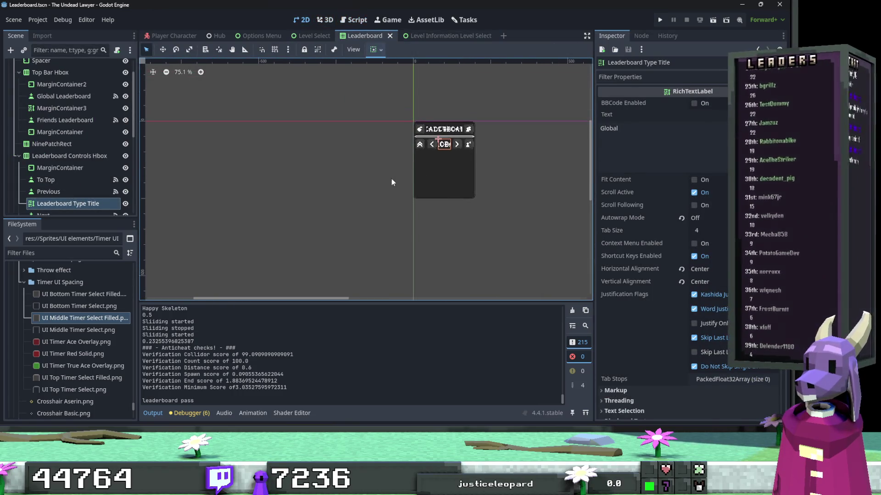
click(72, 252)
text(Start o)
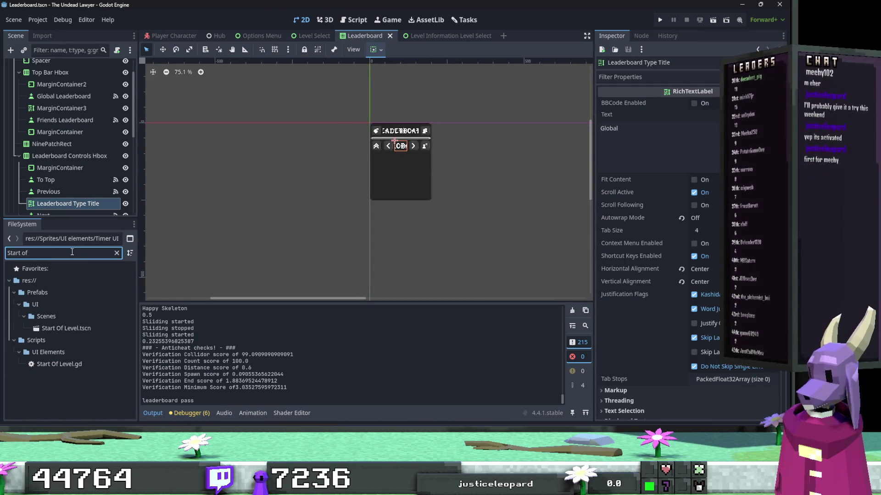
text(f)
click(63, 328)
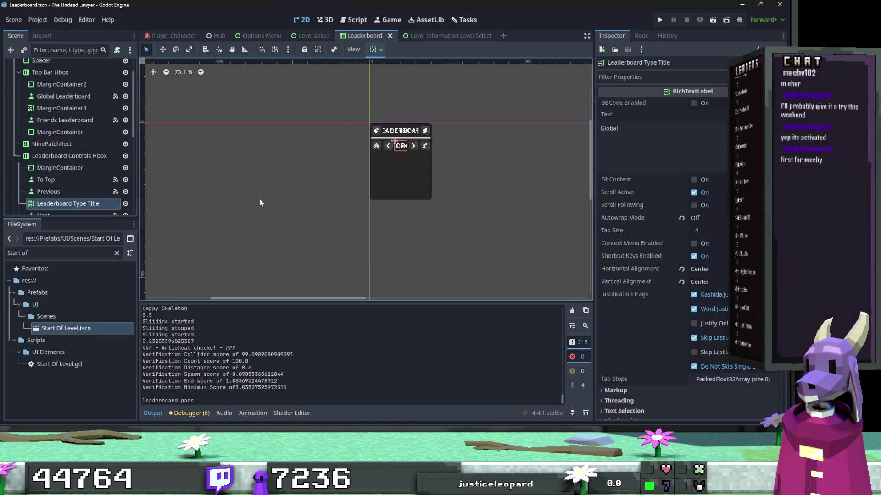
double_click(52, 328)
Remove the '[center] ' tag from the Level Name Title text.
click(393, 81)
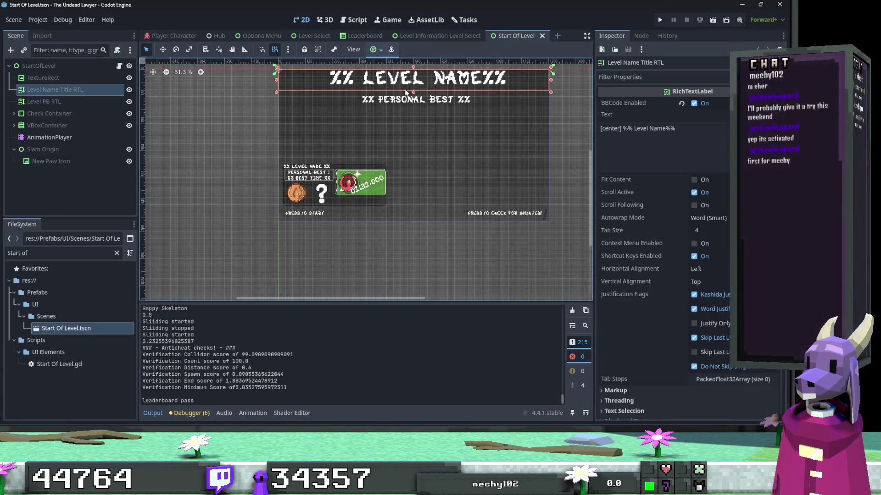
click(681, 129)
key(ctrl+a)
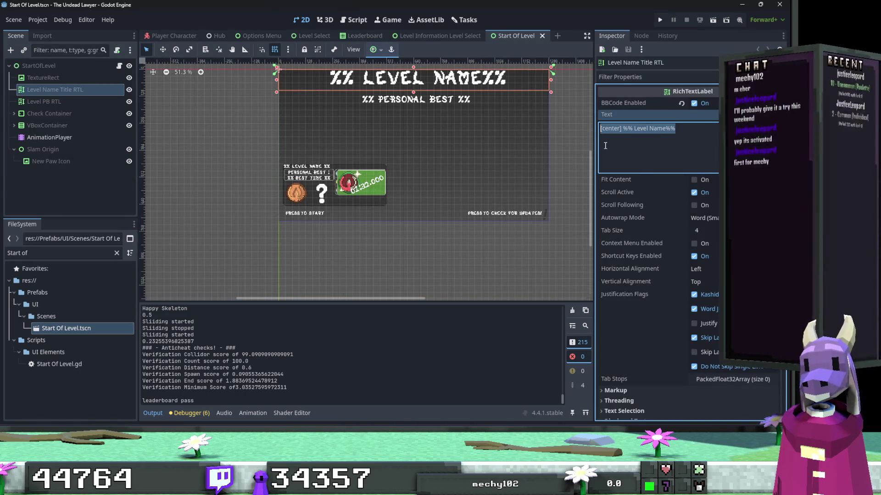
key(BackSpace)
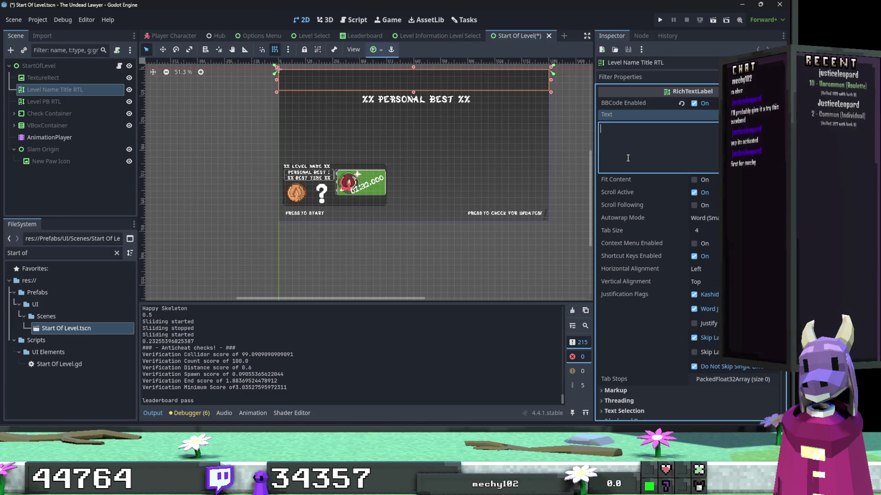
key(ctrl+z)
click(624, 130)
key(shift+Home)
key(BackSpace)
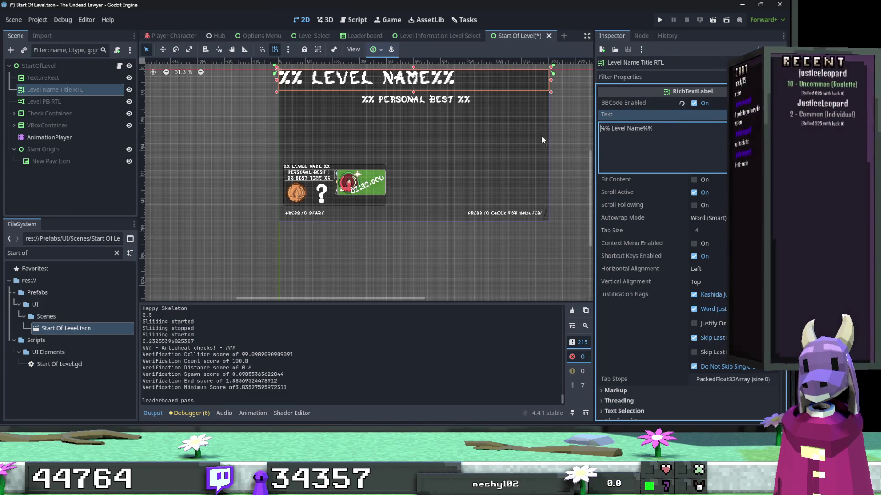
Set the level name title's Horizontal Alignment to Center, then select the personal-best label.
click(716, 269)
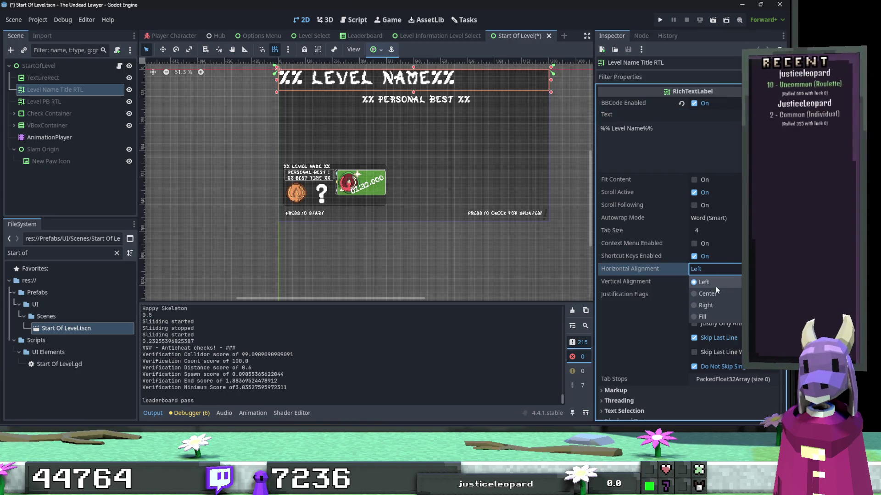
click(716, 293)
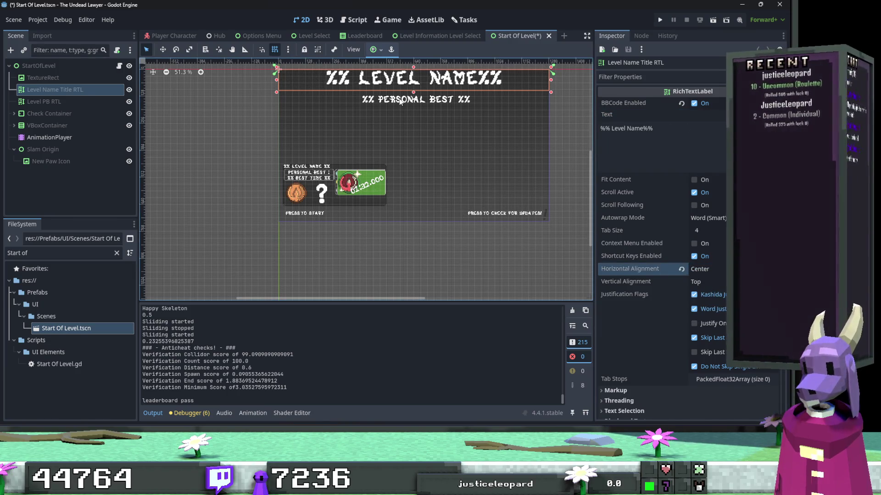
click(400, 101)
click(710, 271)
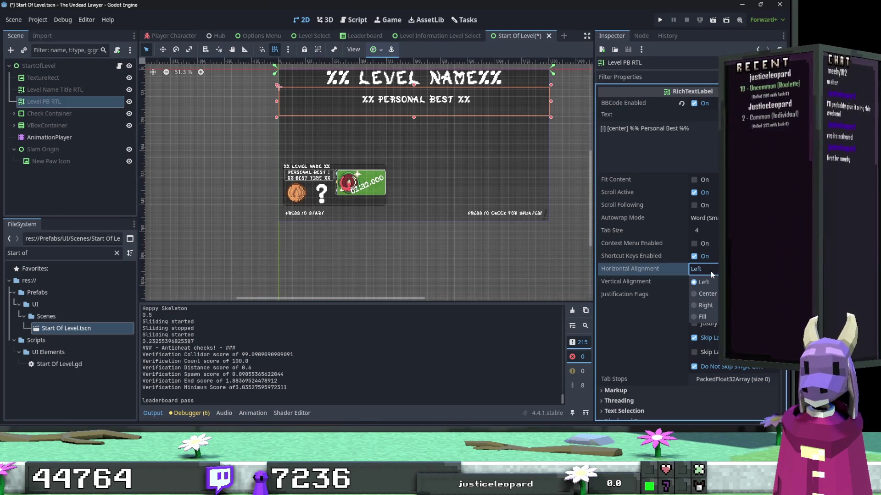
Center-align Level PB RTL and strip its [i] [center] tags, leaving '%% Personal Best %%'.
click(709, 291)
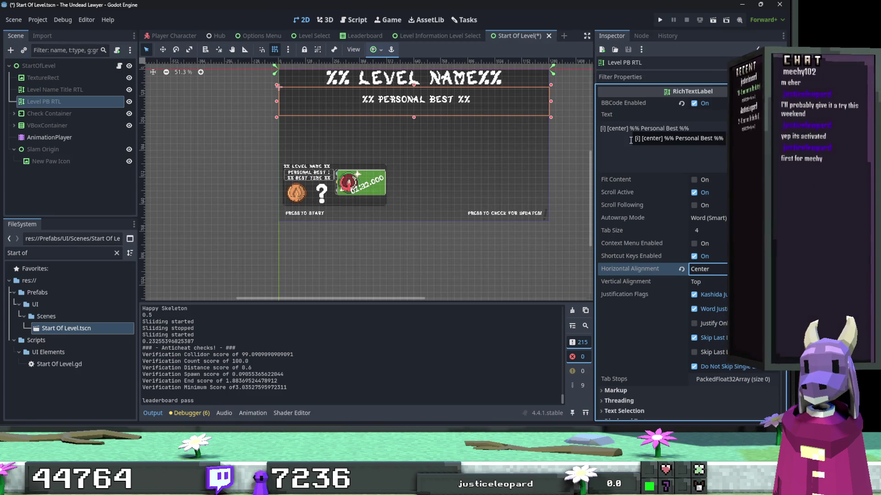
drag(629, 127, 569, 127)
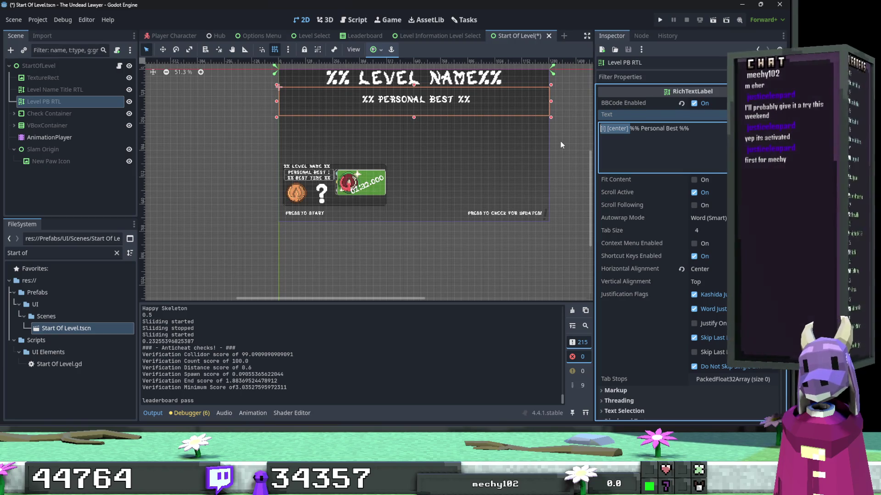
key(BackSpace)
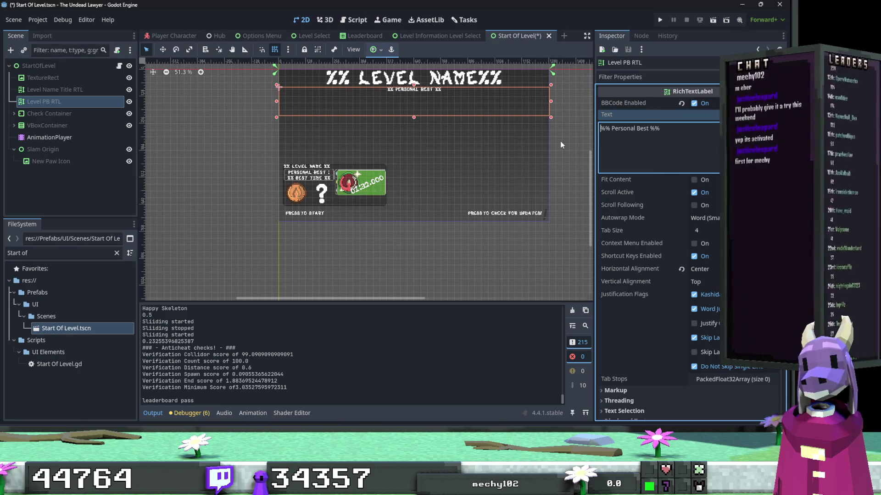
key(ctrl+z)
key(End)
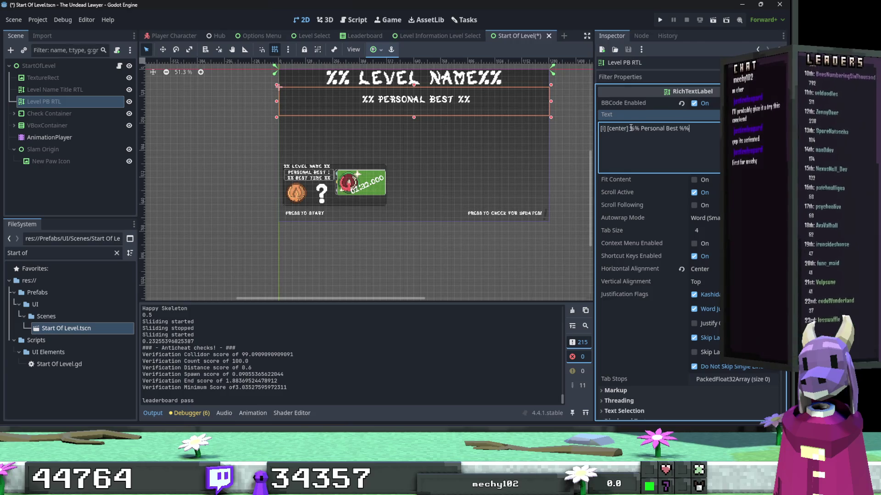
key(BackSpace)
key(BackSpace)
key(BackSpace)
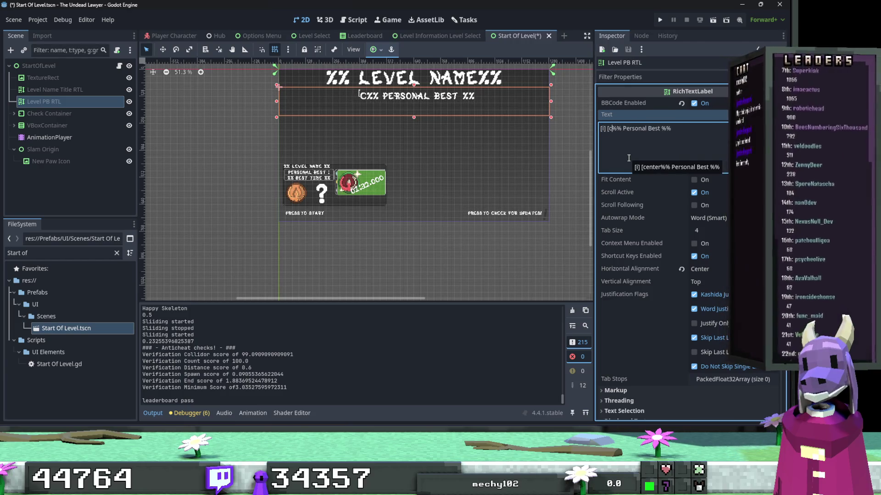
key(BackSpace)
key(BackSpace)
key(BackSpace)
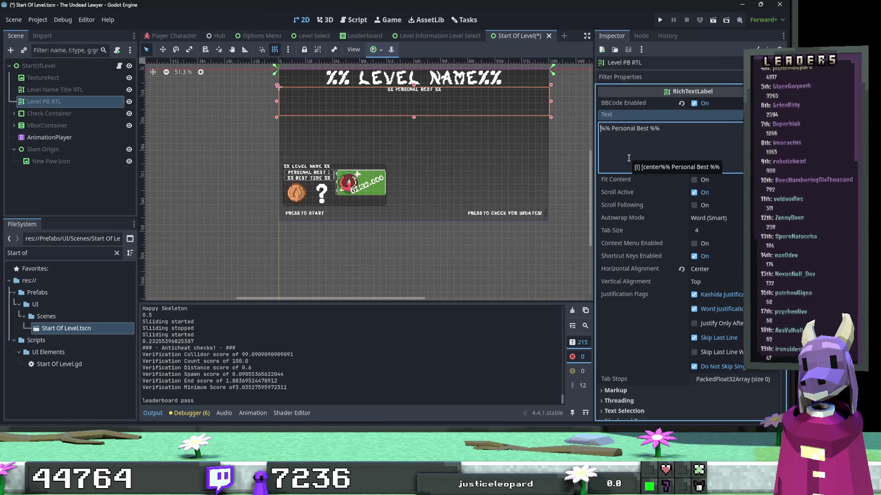
key(Return)
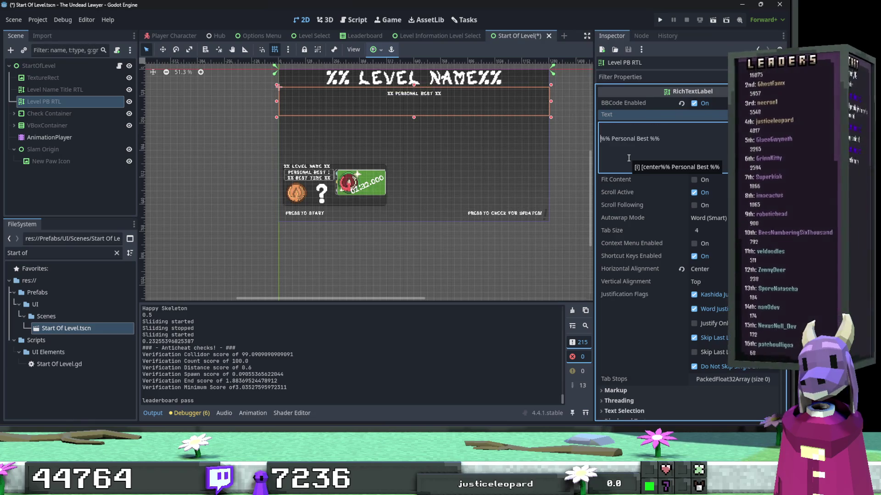
key(BackSpace)
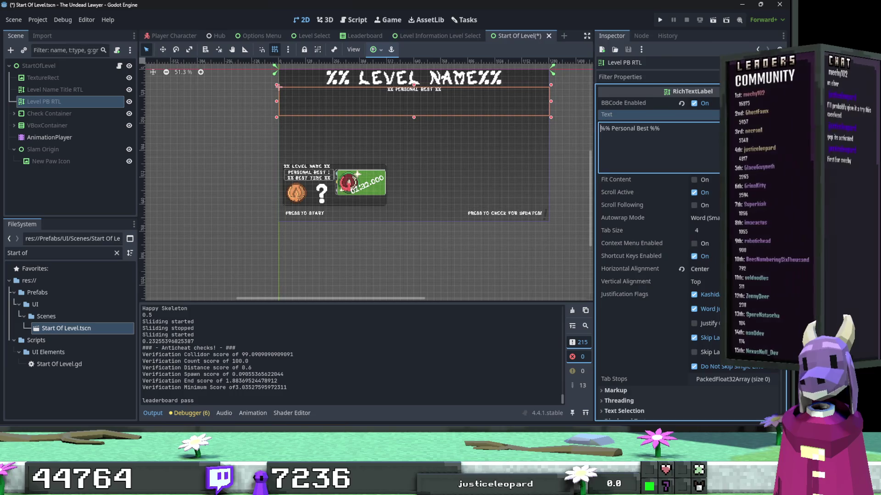
Turn off the Italics font size override, set Normal Font Size to 36, and save.
scroll(717, 280, down, 3)
scroll(717, 280, down, 8)
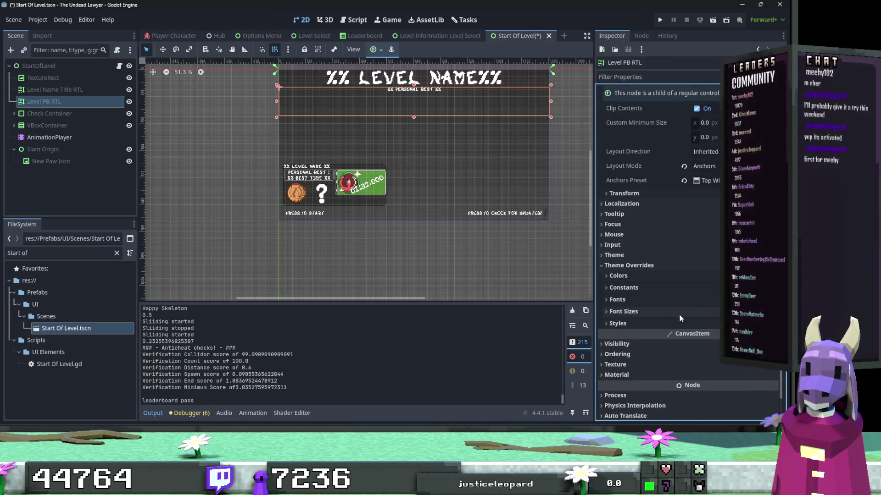
click(702, 296)
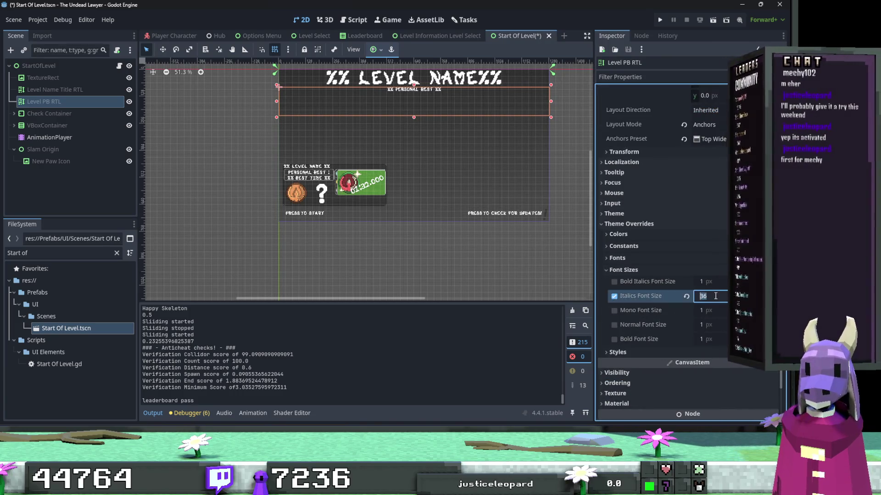
key(BackSpace)
click(614, 296)
click(701, 325)
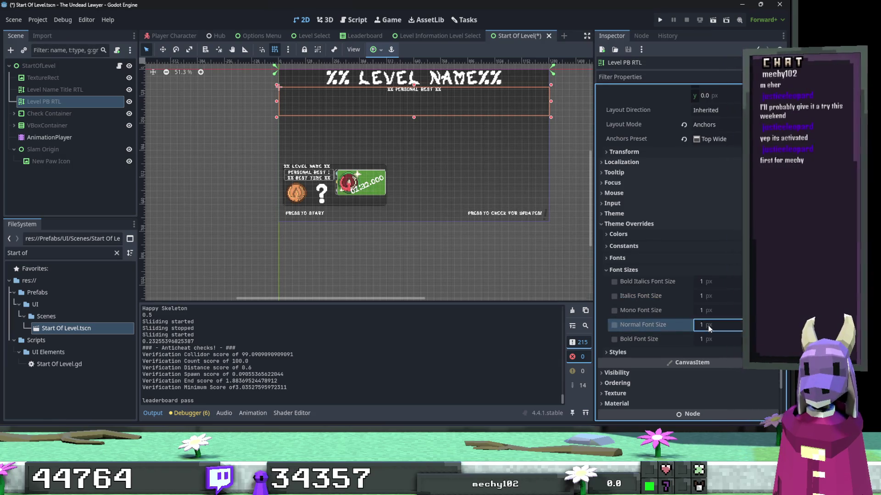
text(36)
key(Return)
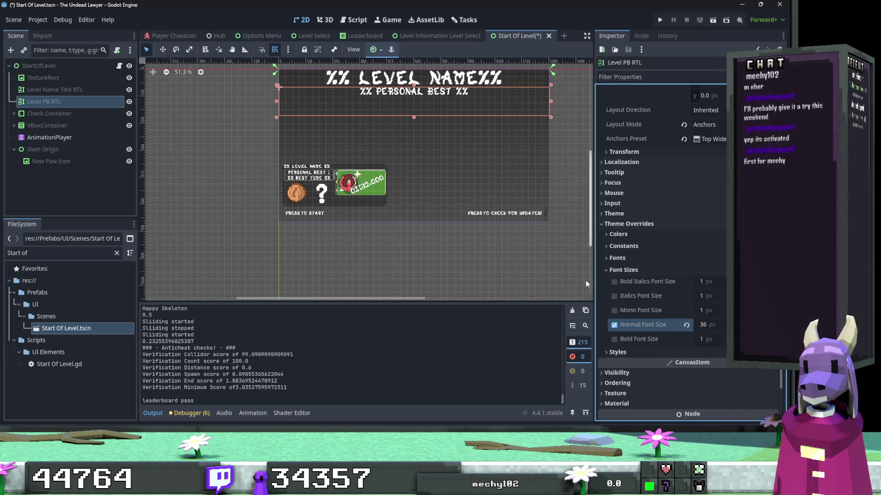
scroll(525, 272, up, 2)
scroll(654, 261, up, 10)
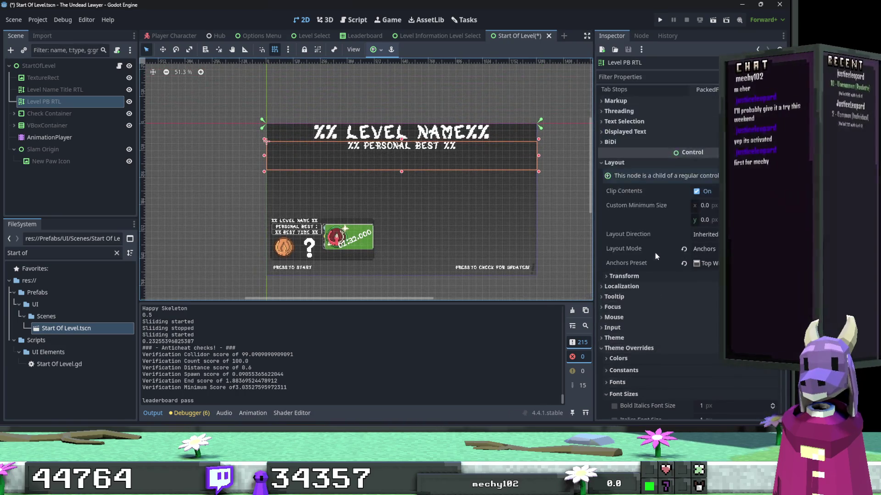
key(ctrl+s)
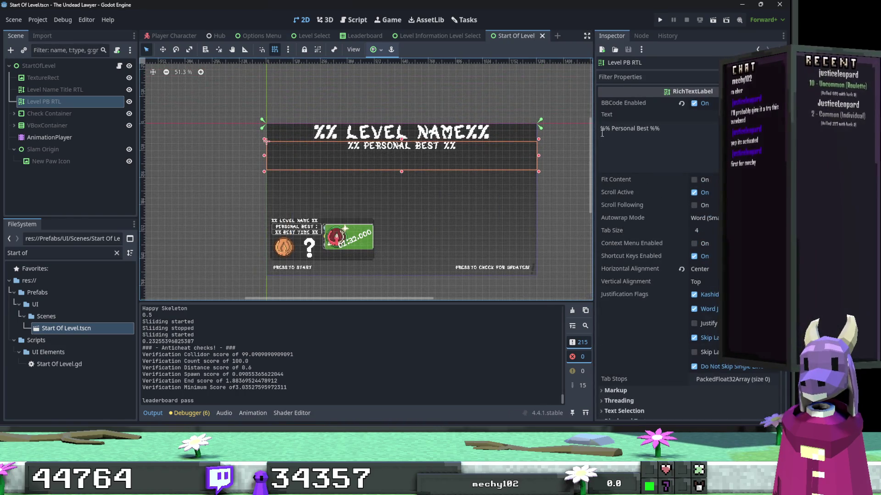
Nudge the personal-best label's top edge down slightly and save the scene again.
click(602, 142)
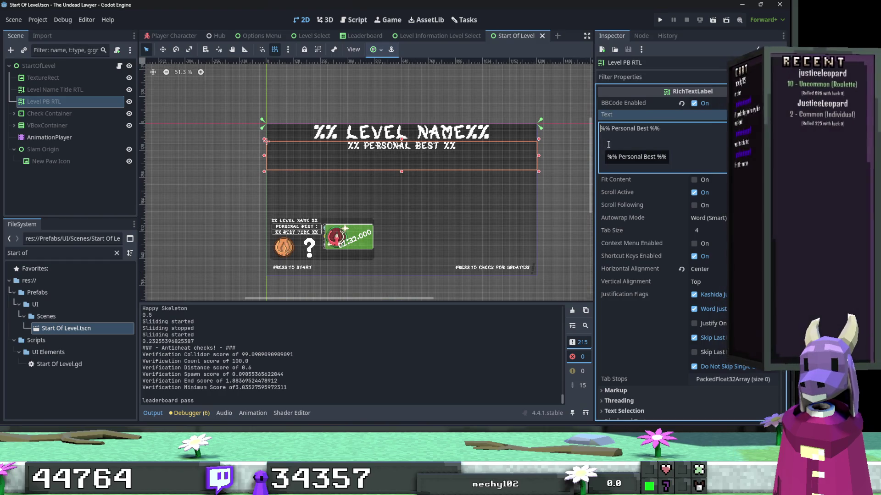
scroll(412, 167, up, 9)
scroll(412, 167, up, 3)
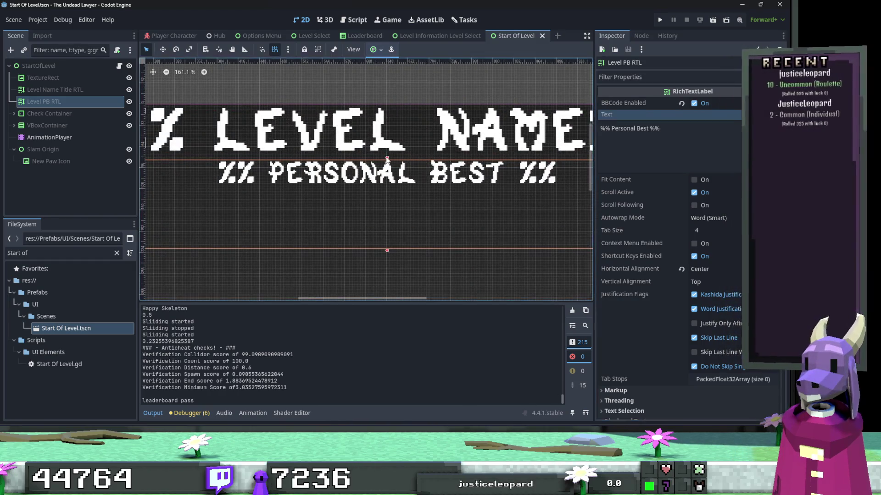
drag(386, 162, 387, 165)
scroll(390, 161, down, 13)
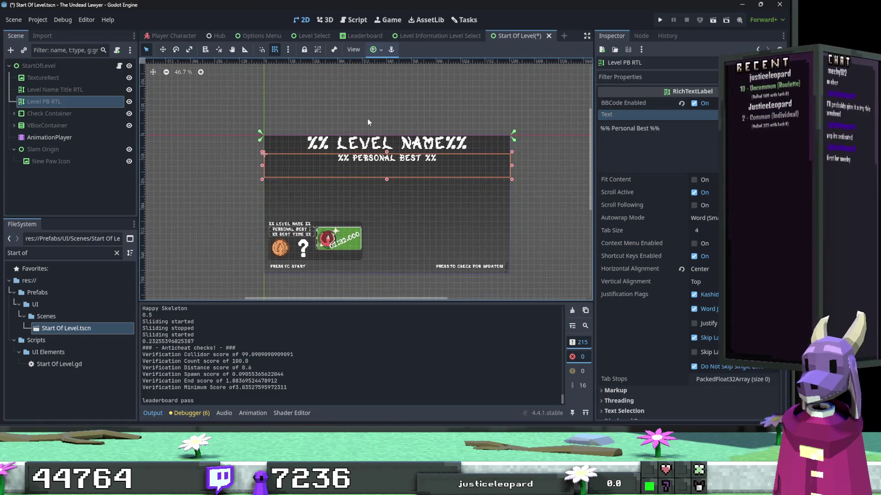
key(ctrl+s)
Inspect the 'To check for updates!' label, then bring up Start Of Level.gd.
scroll(452, 271, up, 1)
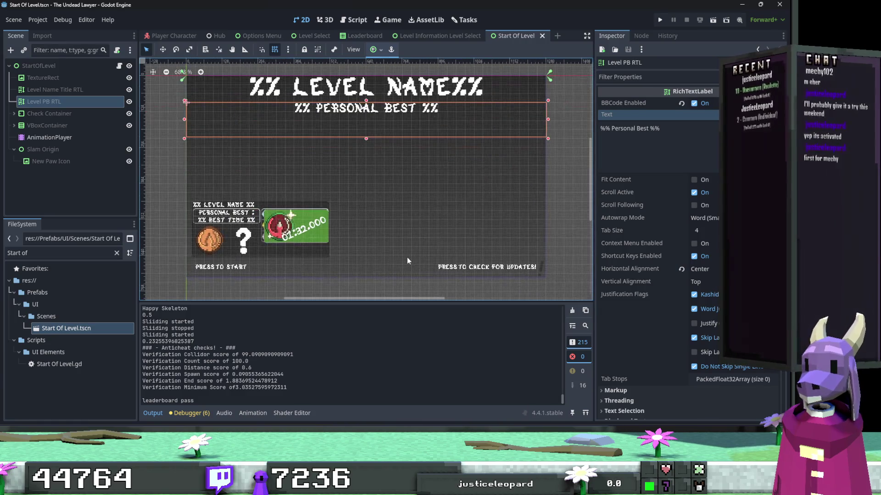
scroll(407, 260, up, 1)
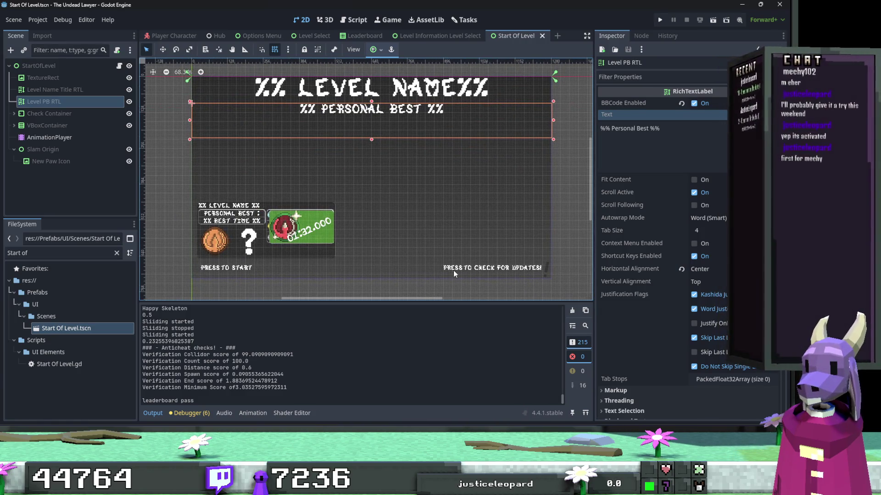
click(493, 266)
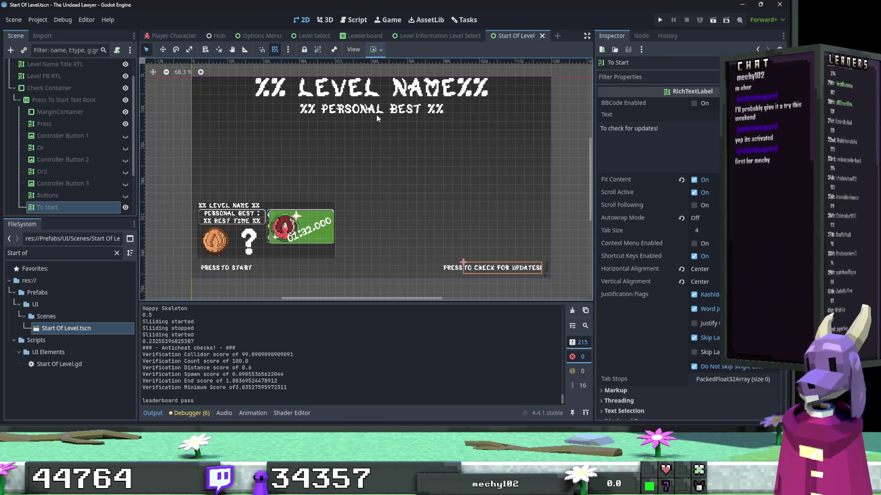
scroll(105, 69, up, 3)
click(115, 66)
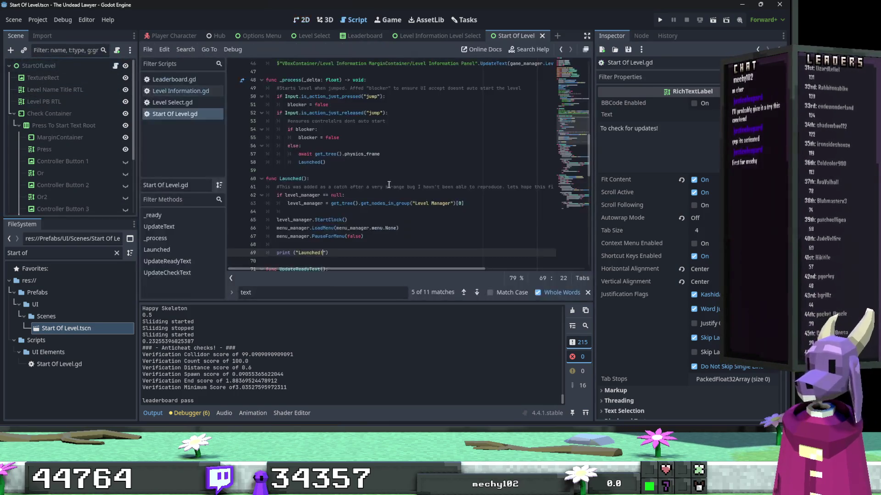
Search the script for 'text' and locate the match in UpdateText.
click(392, 186)
key(ctrl+f)
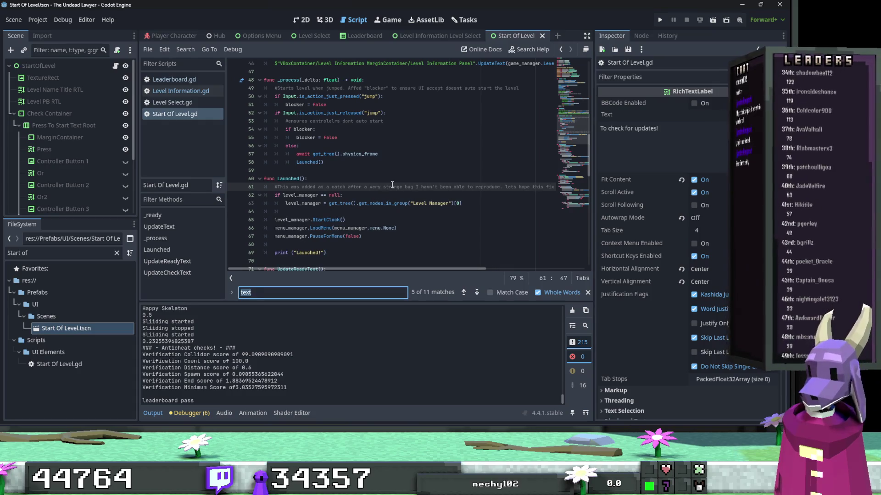
click(464, 292)
click(464, 292)
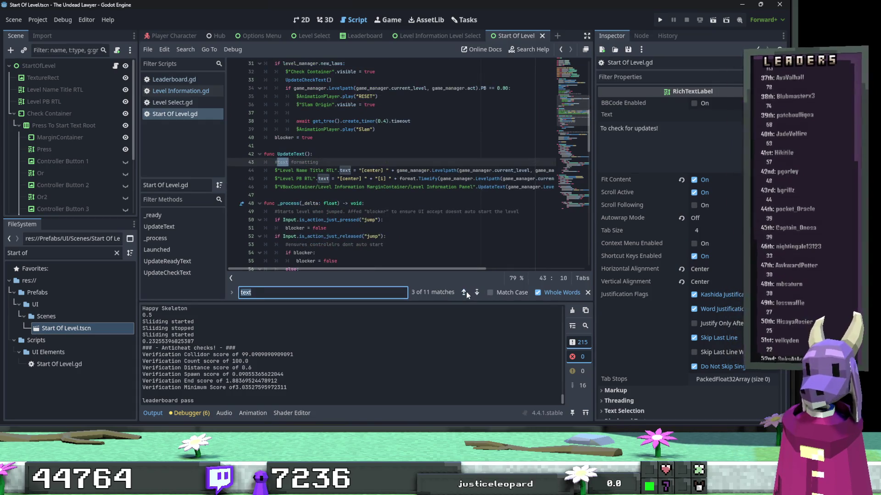
click(464, 292)
click(476, 292)
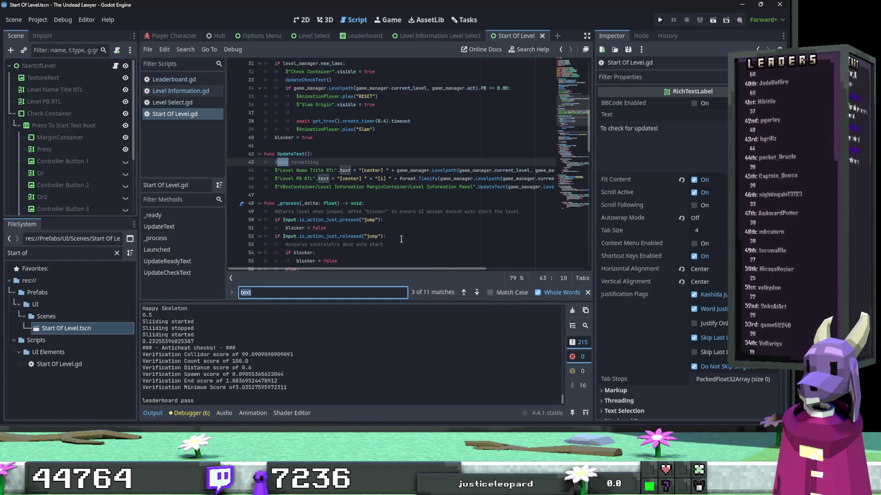
Delete the '[center] ' and '[i] ' concatenations on lines 44 and 45.
drag(396, 171, 359, 170)
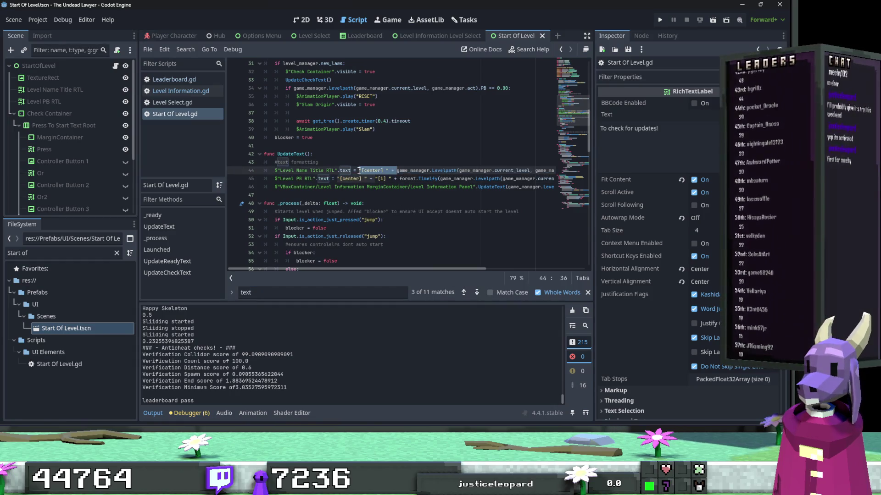
key(BackSpace)
drag(398, 178, 336, 179)
key(BackSpace)
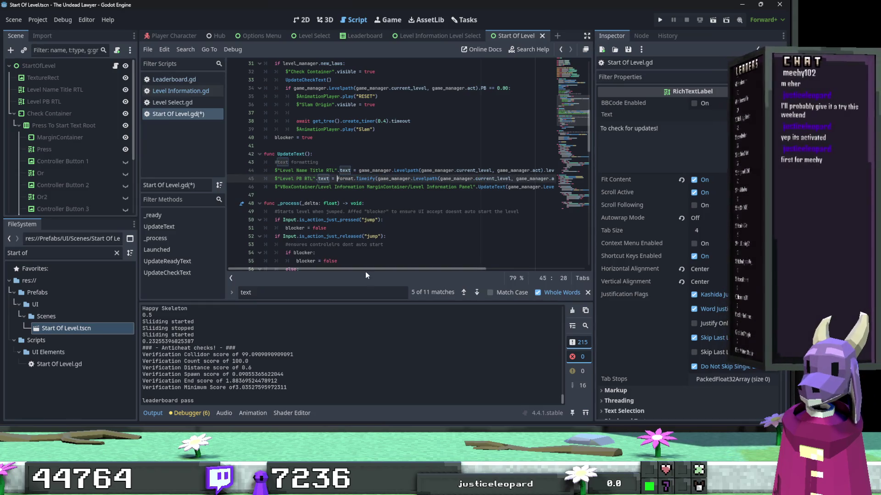
scroll(366, 275, right, 3)
scroll(366, 275, left, 3)
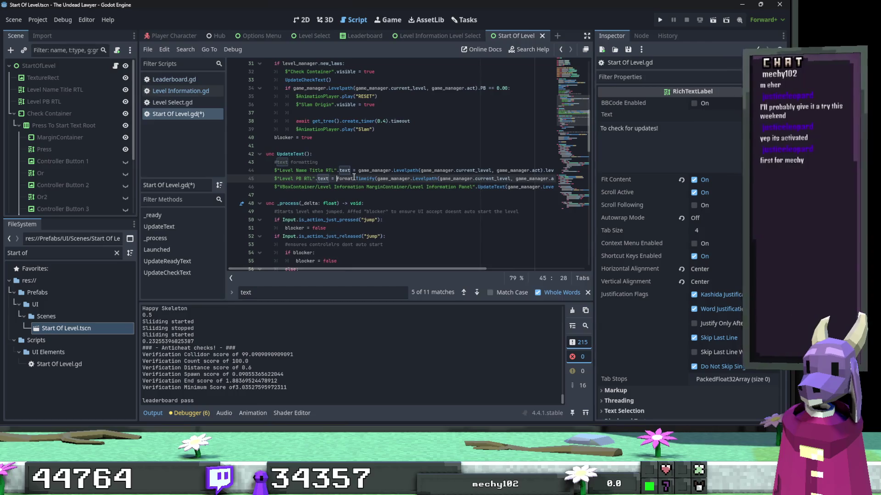
Wrap line 44's level name in tr().
click(358, 171)
text(tr()
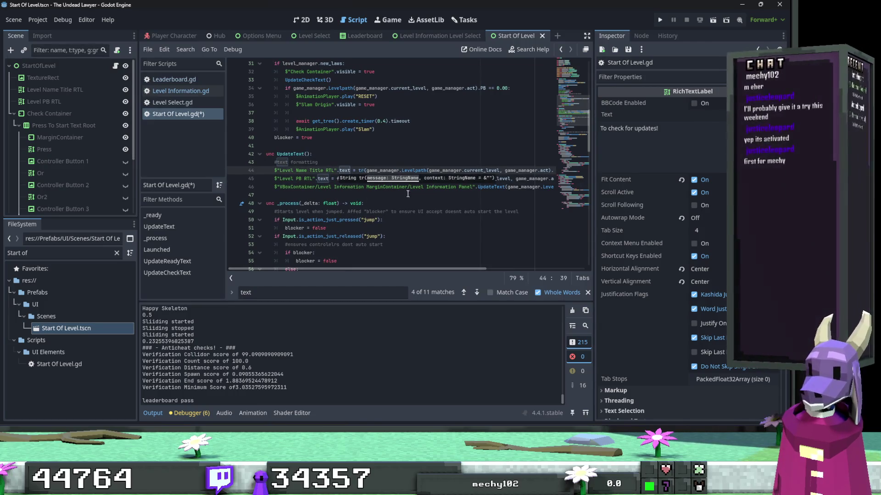
mouse_move(391, 269)
mouse_down()
mouse_move(490, 269)
mouse_move(426, 269)
mouse_up()
click(540, 171)
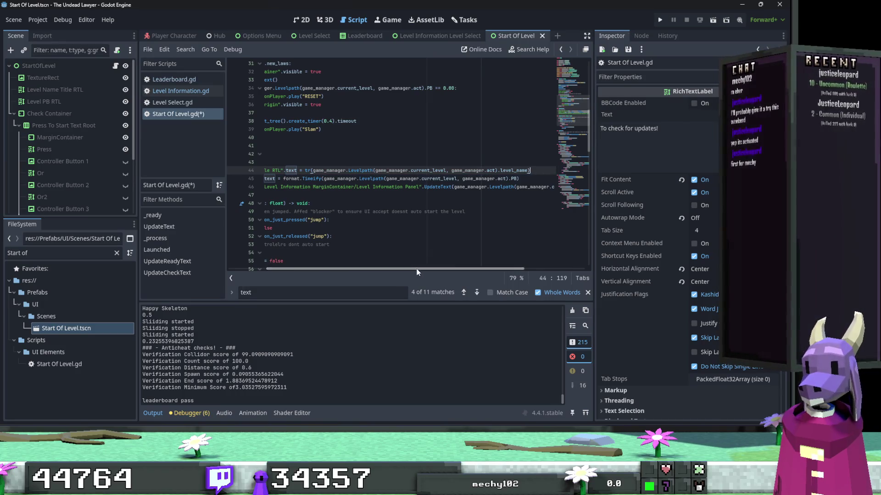
drag(454, 269, 340, 269)
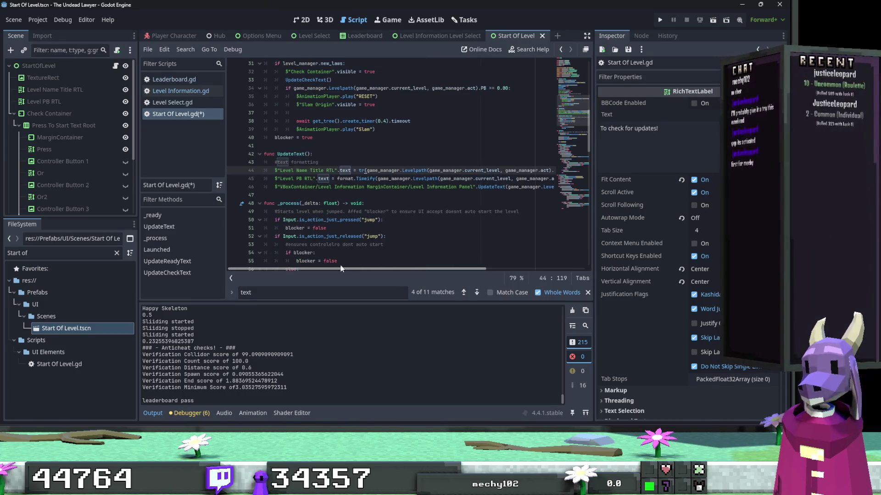
Step through the remaining 'text' matches in the script.
click(476, 292)
click(476, 292)
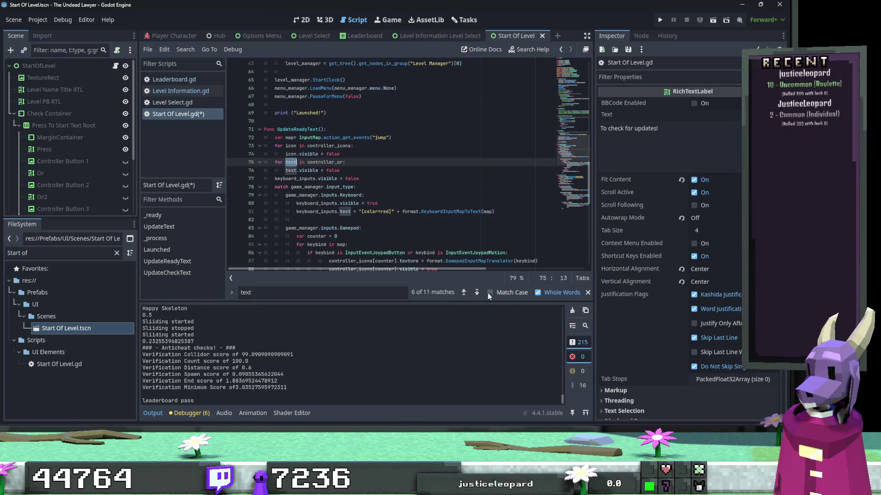
click(480, 293)
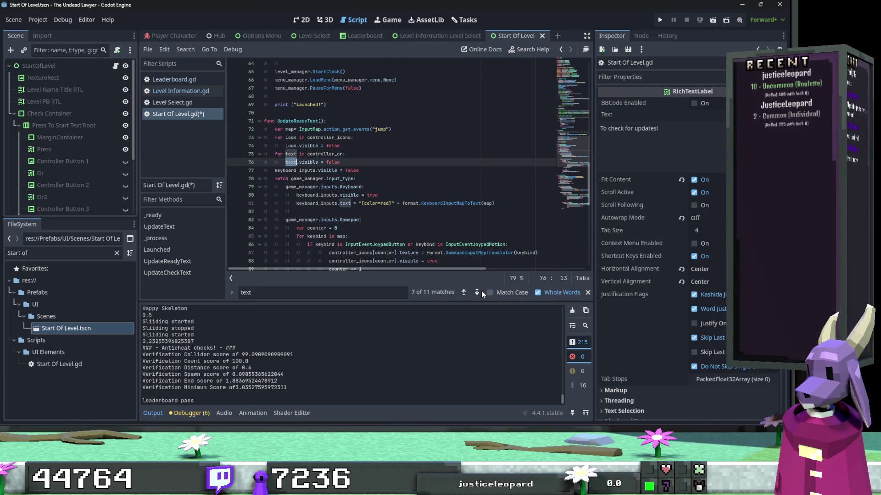
click(242, 292)
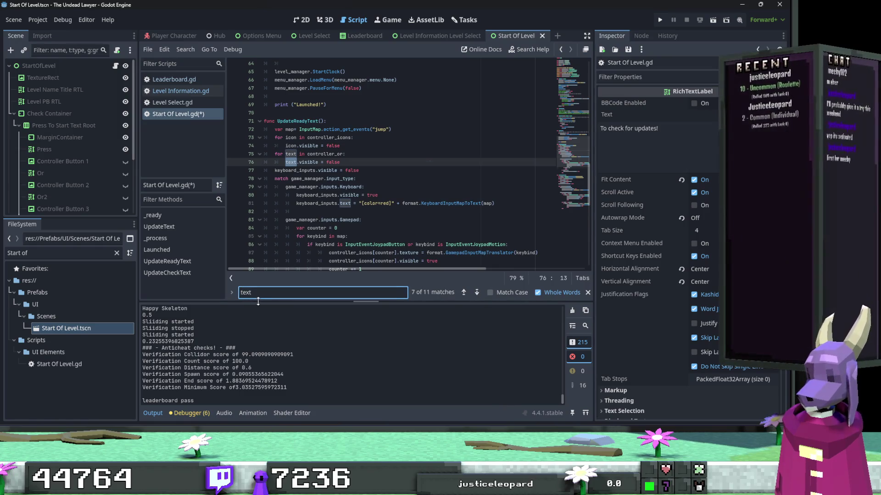
Refine the search term to '.text' and jump to the next match.
text(.)
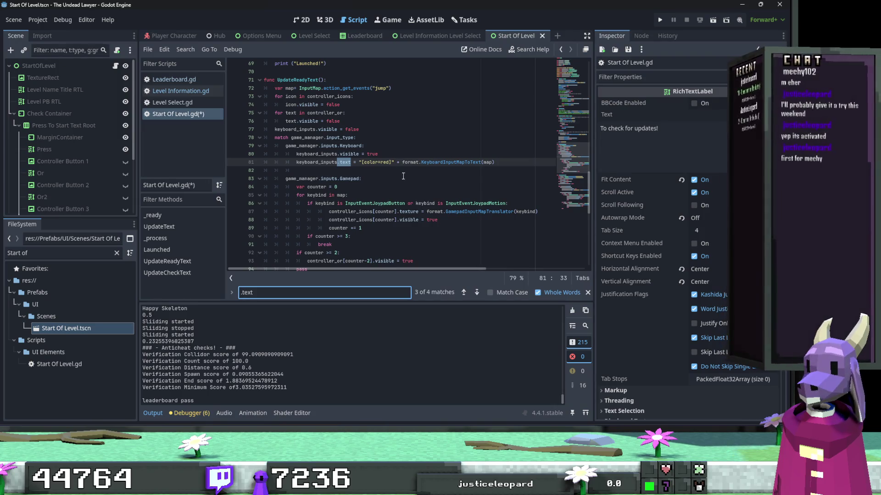
click(477, 292)
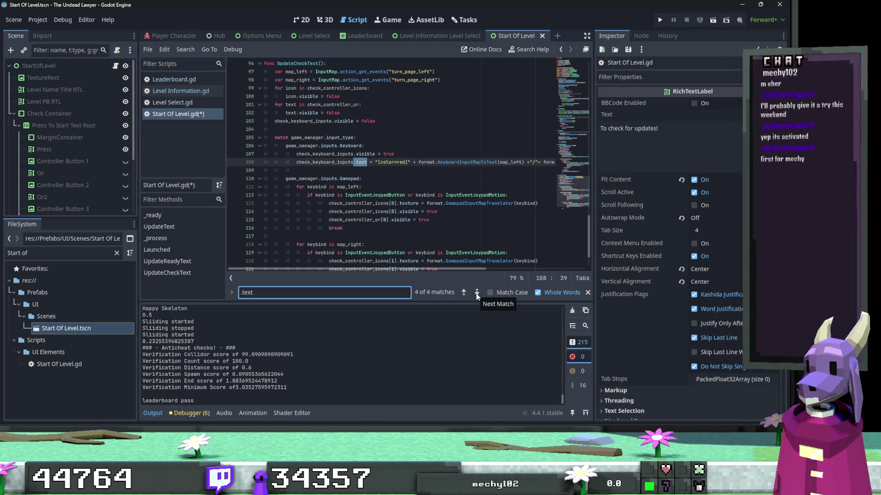
mouse_move(458, 269)
mouse_down()
mouse_move(552, 277)
mouse_move(441, 271)
mouse_move(535, 271)
mouse_move(544, 256)
mouse_move(429, 270)
mouse_up()
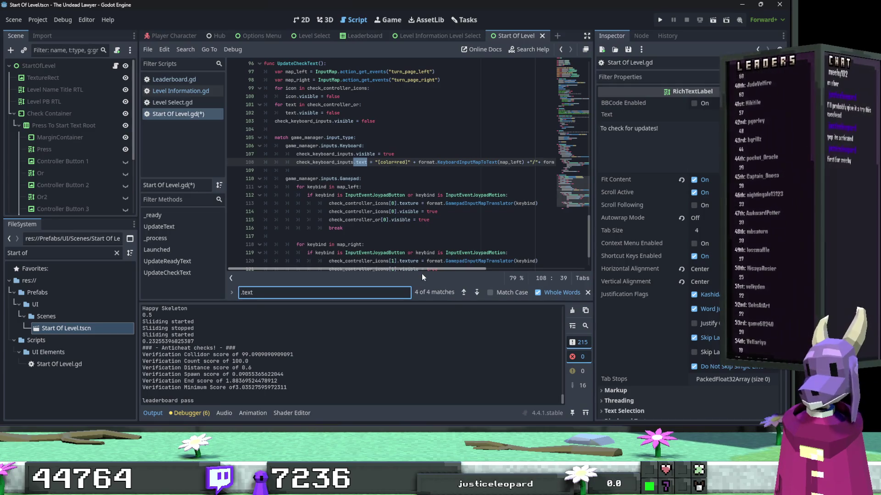
Review all four .text matches, then return to the scene's 2D layout.
scroll(399, 230, up, 2)
scroll(399, 230, down, 1)
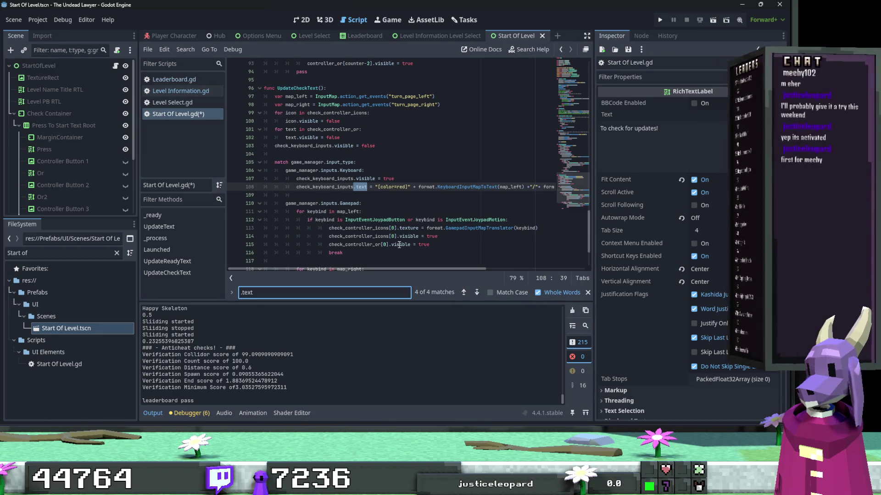
scroll(399, 248, down, 3)
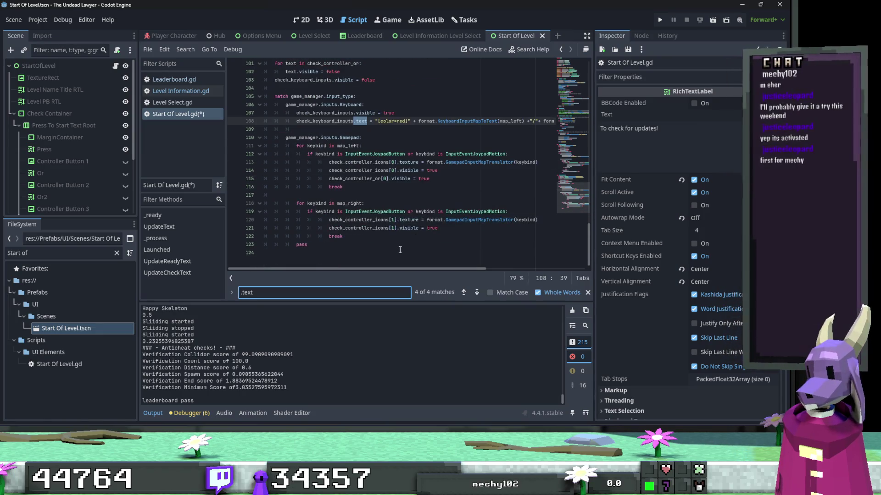
scroll(399, 252, up, 2)
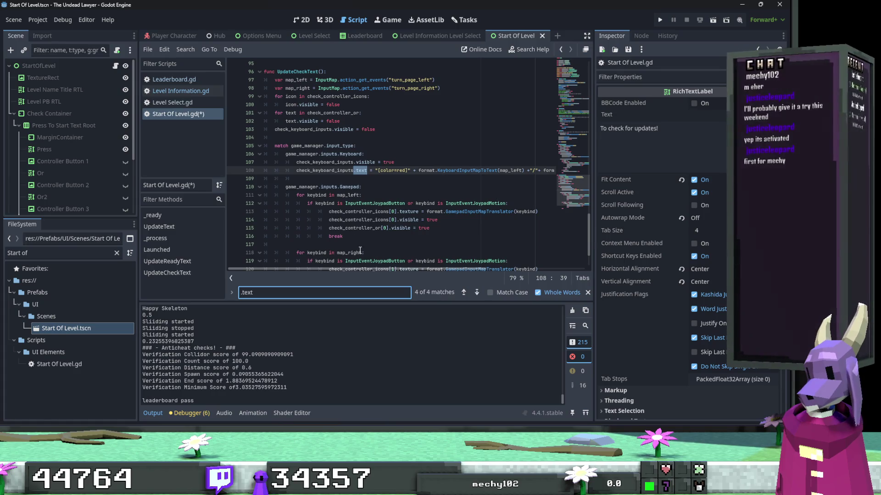
mouse_move(297, 269)
mouse_down()
mouse_move(468, 277)
mouse_move(354, 265)
mouse_up()
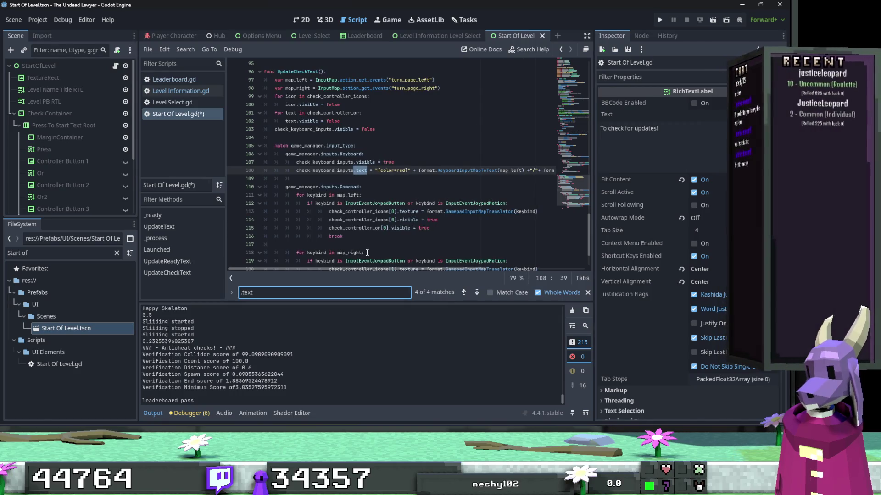
drag(369, 268, 469, 277)
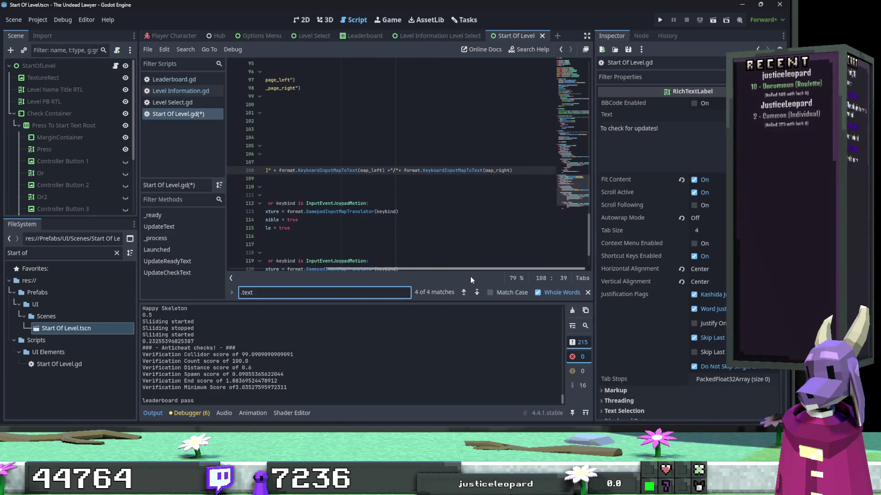
mouse_move(469, 276)
mouse_down()
mouse_move(346, 273)
mouse_move(480, 292)
mouse_move(347, 273)
mouse_up()
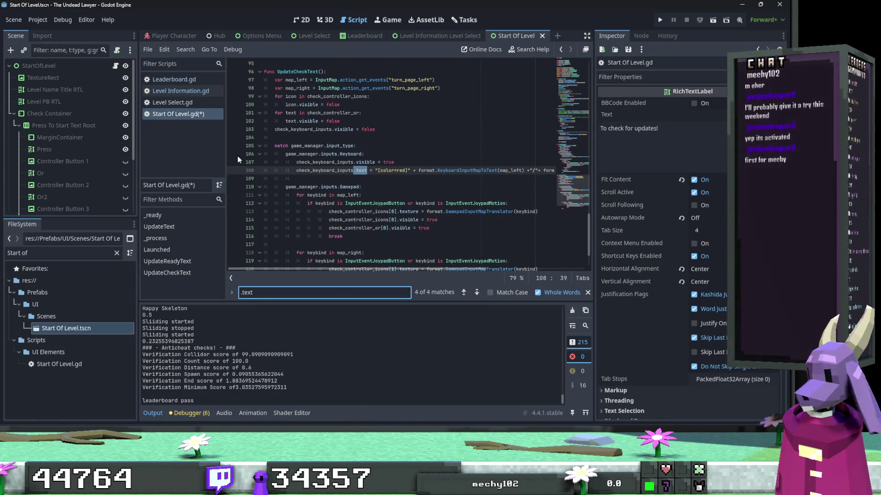
click(301, 19)
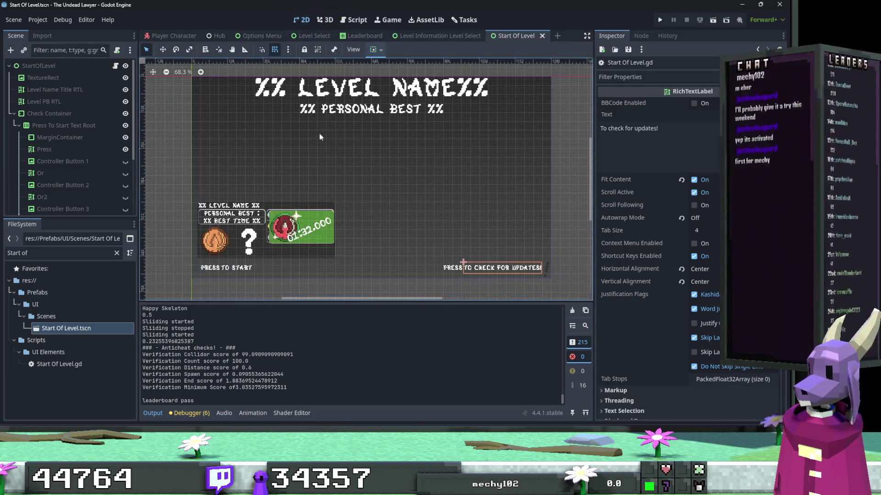
click(234, 209)
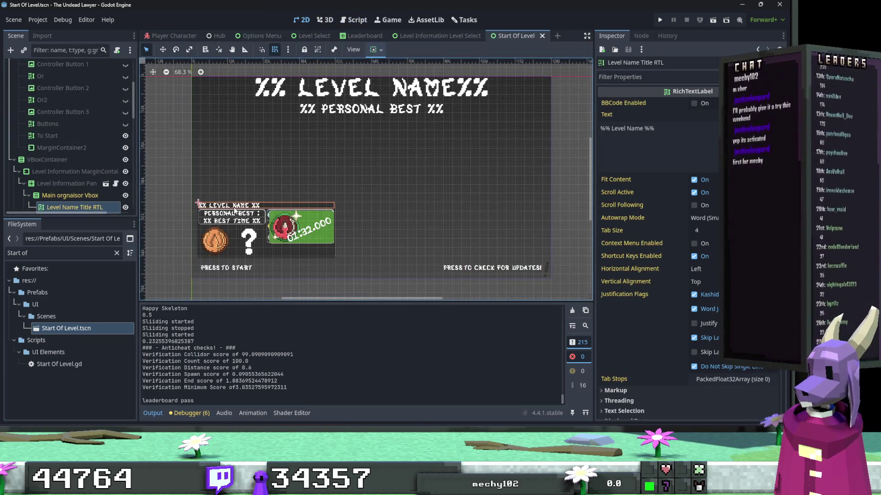
scroll(115, 167, up, 2)
click(116, 165)
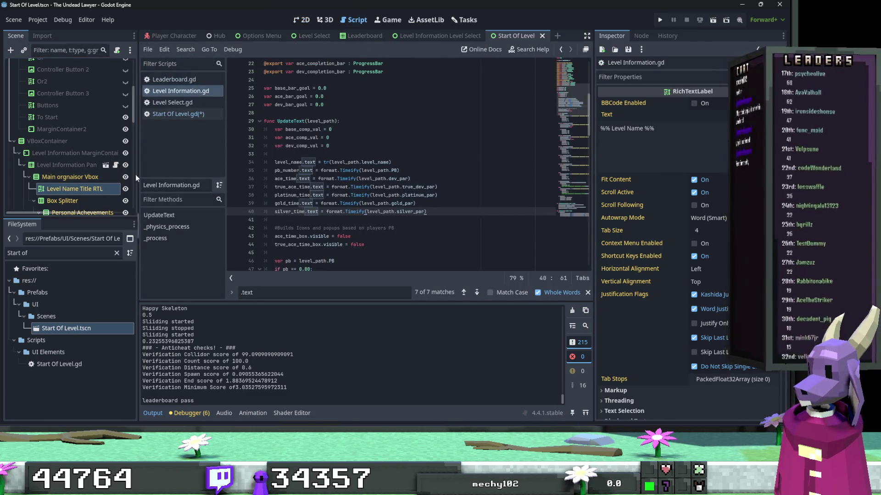
click(103, 166)
click(105, 166)
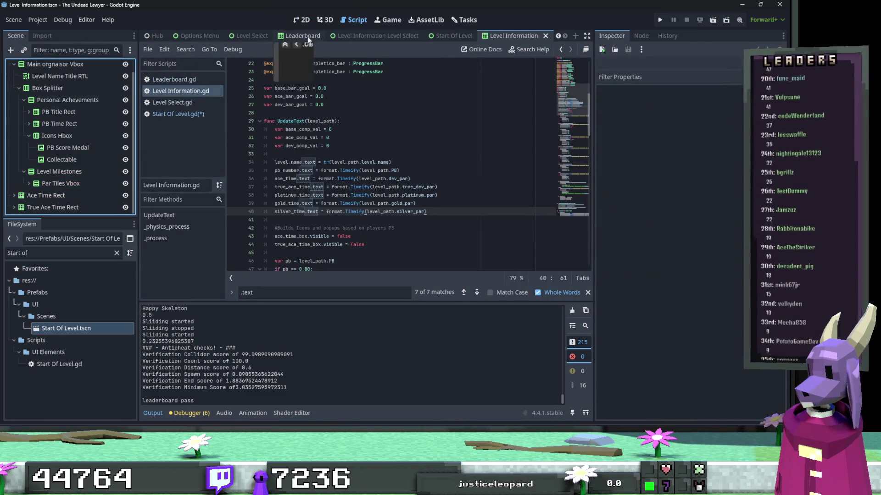
scroll(72, 100, up, 1)
click(326, 19)
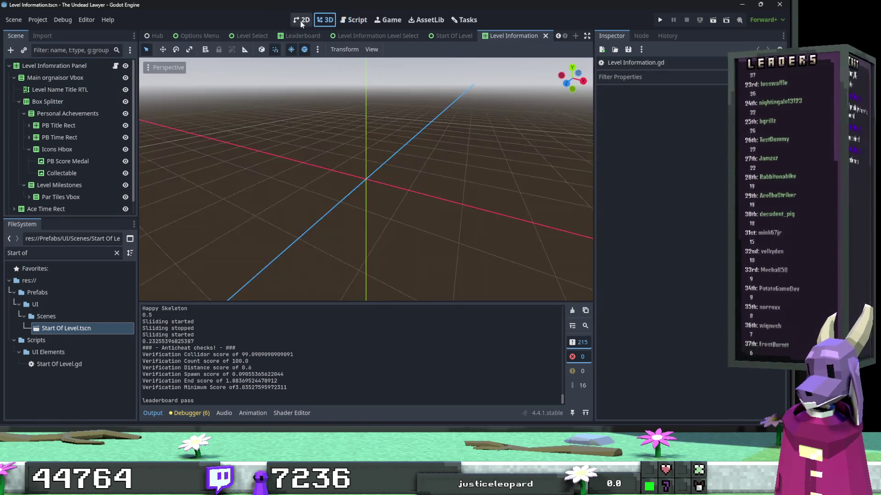
click(301, 22)
click(267, 132)
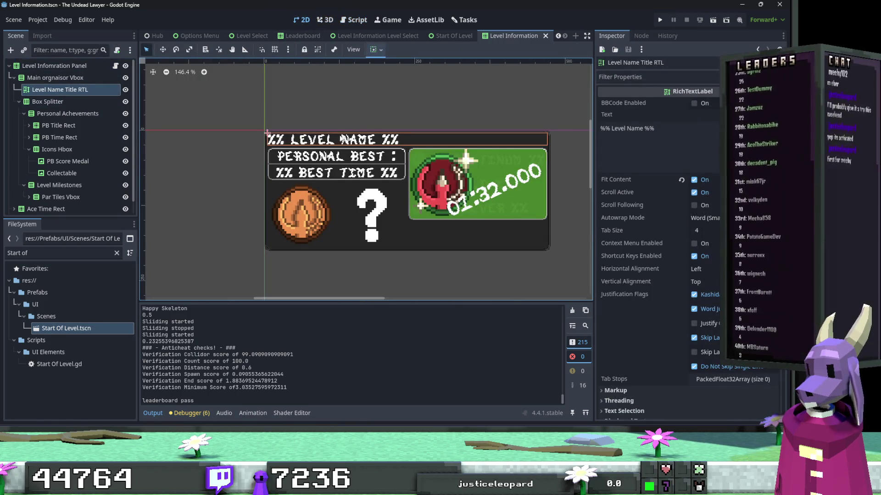
click(343, 22)
click(115, 66)
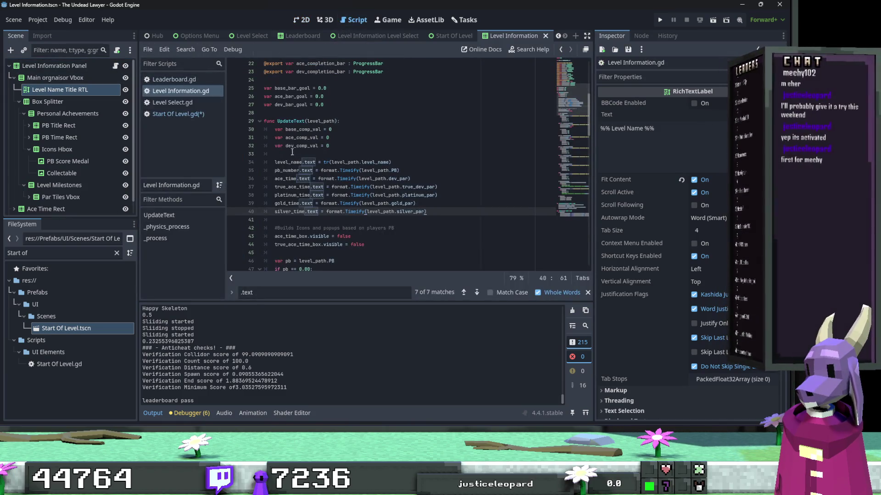
click(366, 195)
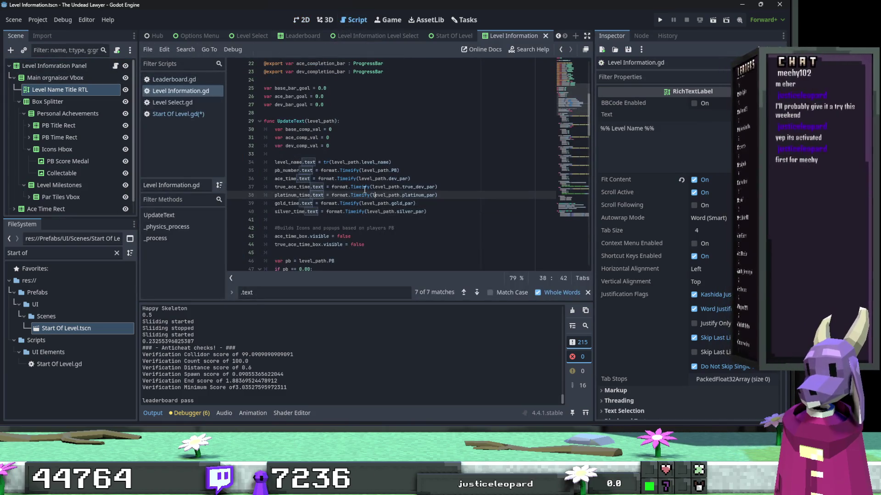
click(545, 36)
click(325, 20)
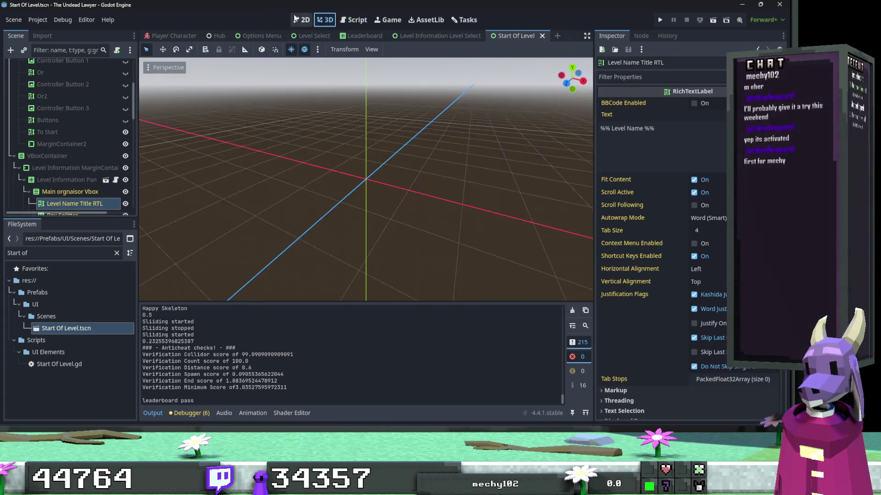
click(296, 19)
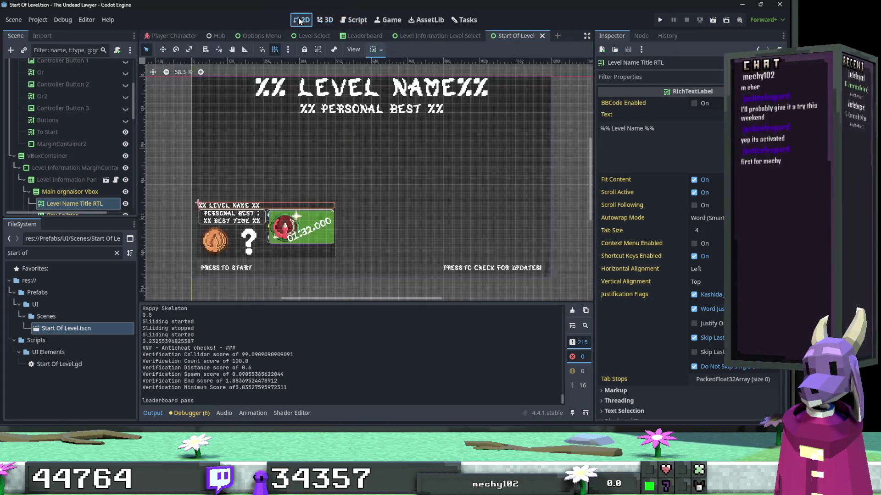
click(238, 268)
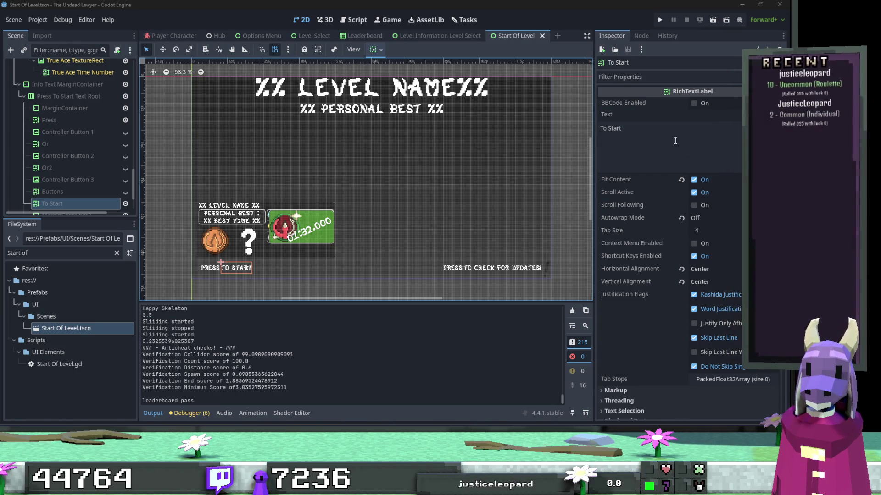
Replace the To Start label's text with TO_START.
click(675, 141)
key(ctrl+a)
text(TO_START)
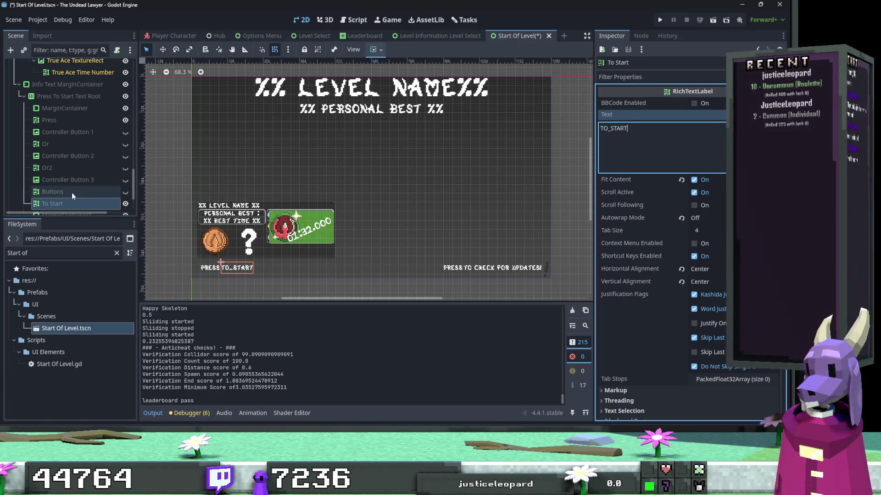
Set the text of both Press labels to PRESS.
click(212, 269)
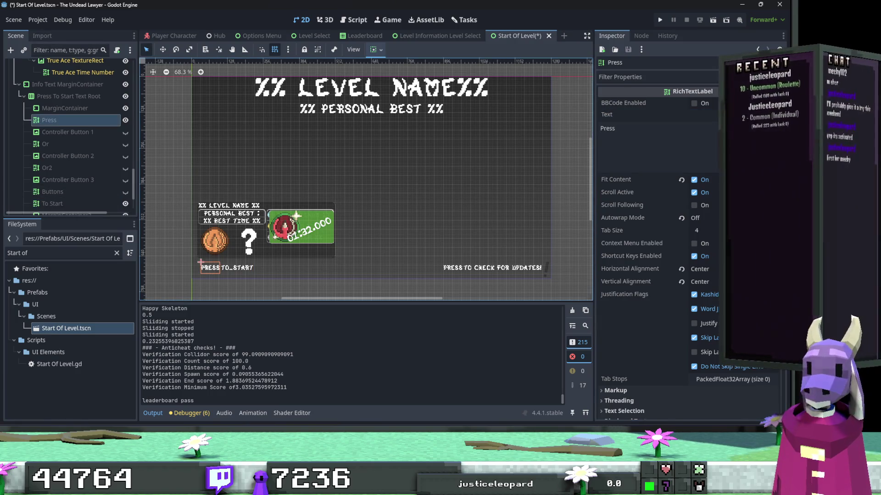
double_click(616, 128)
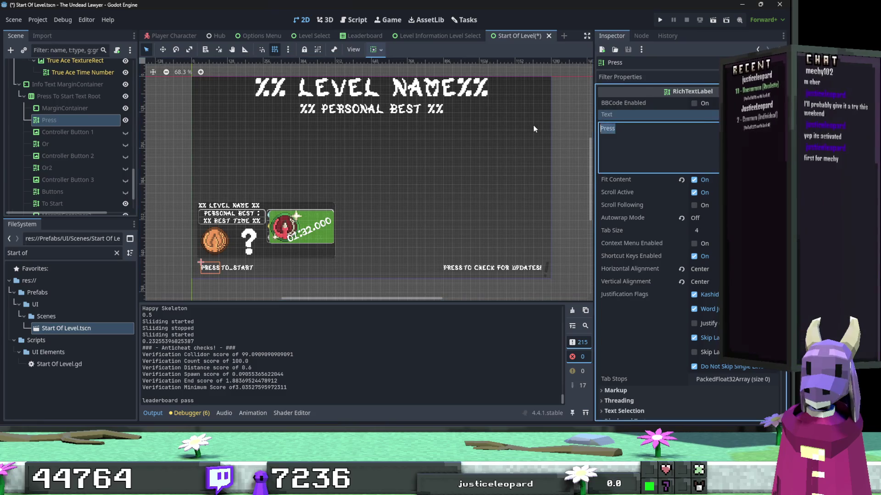
text(PRESS)
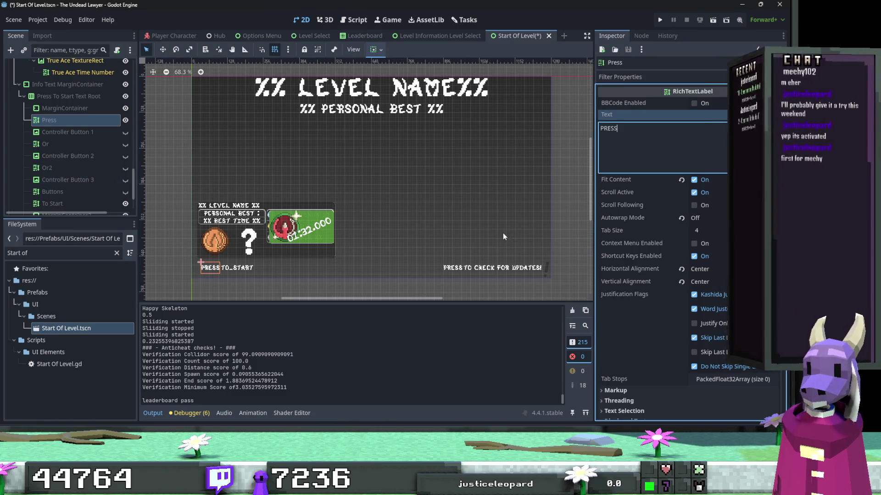
click(457, 270)
double_click(607, 128)
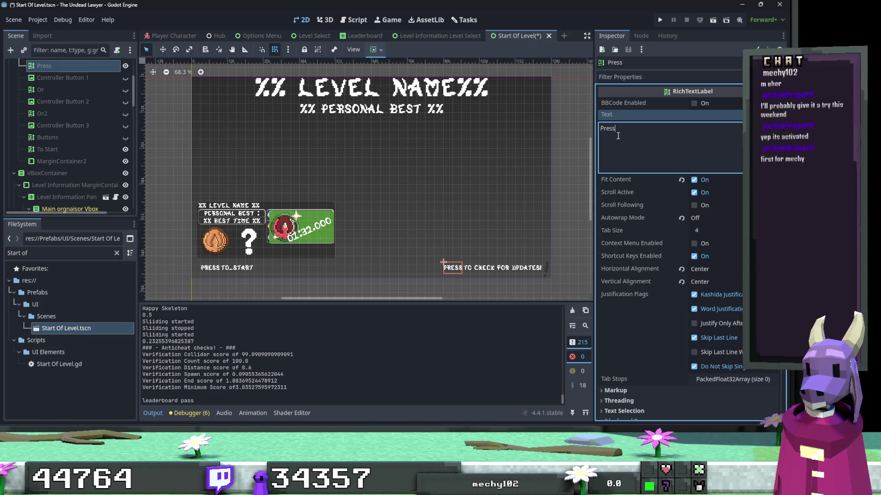
text(PRESS)
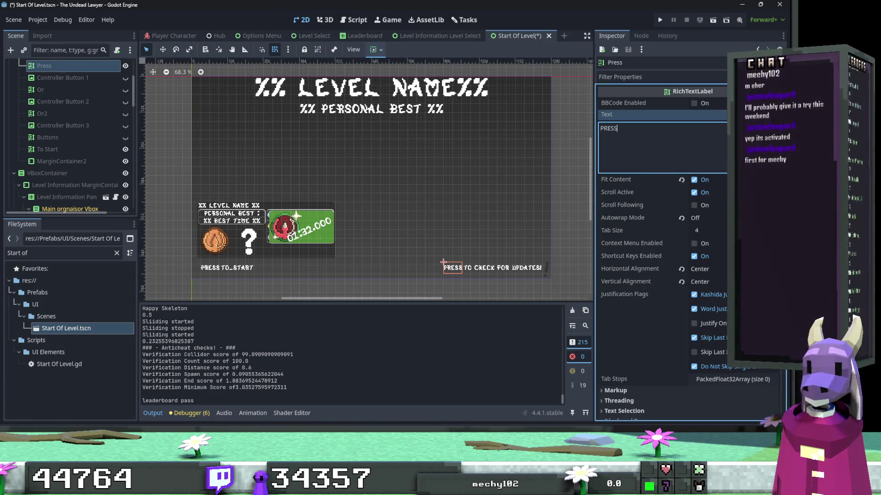
Change the check-for-updates label's text to TO_CHECK_FOR_UPDATES.
click(499, 270)
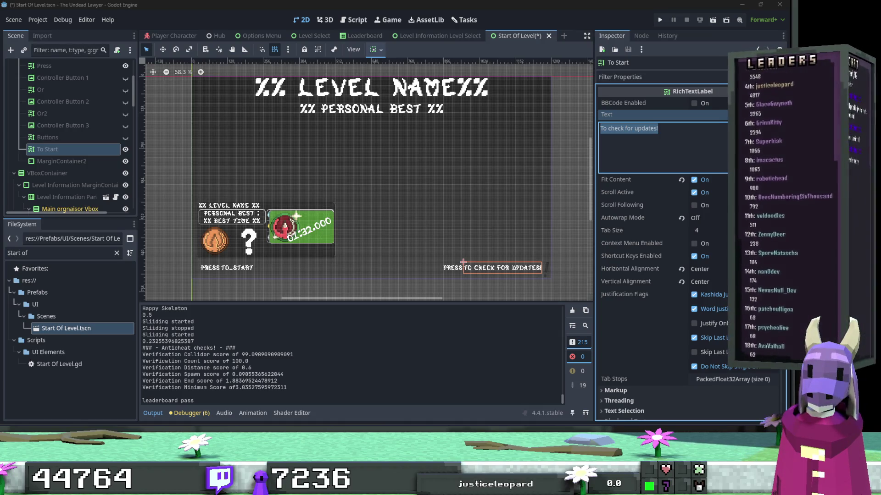
text(CHECK_FOR_UPDATES)
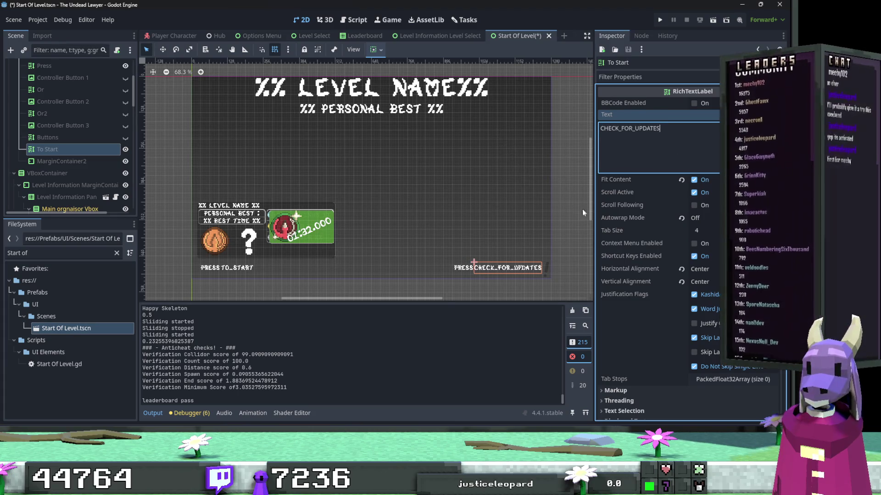
click(601, 128)
text(TO_)
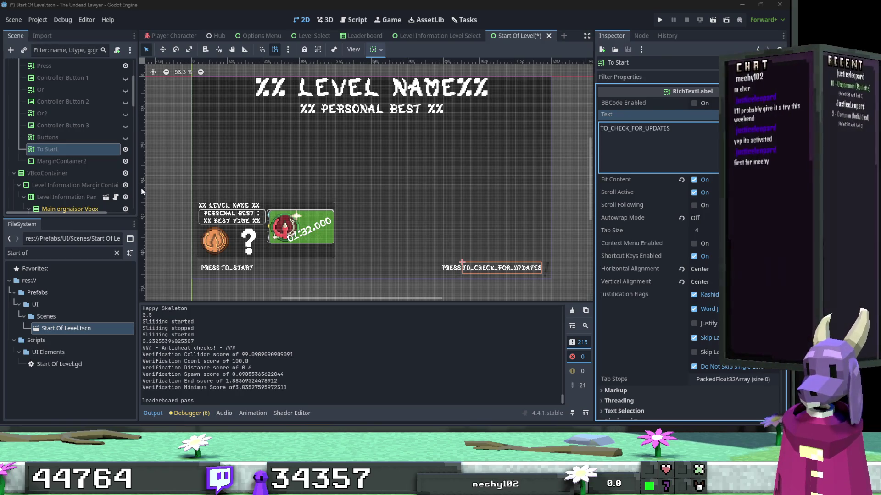
Set the Or label's text to OR_RED and save the Start Of Level scene.
click(59, 115)
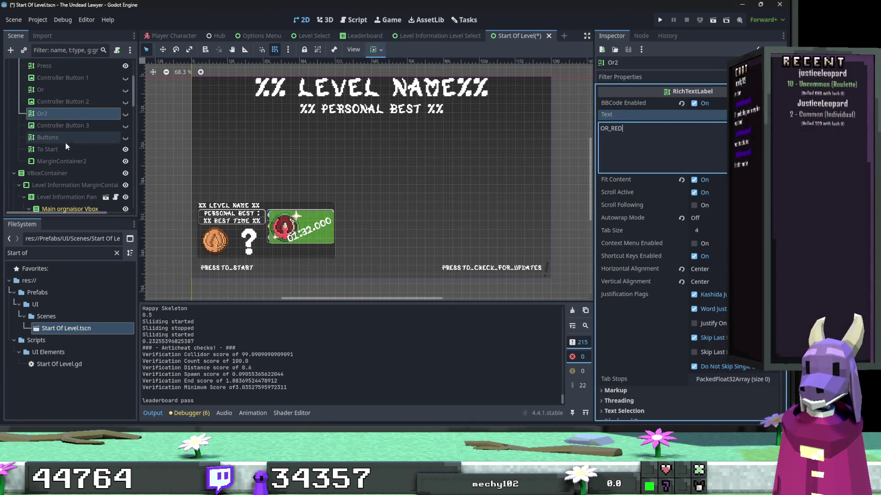
click(59, 91)
click(665, 147)
key(ctrl+a)
text(OR_RED)
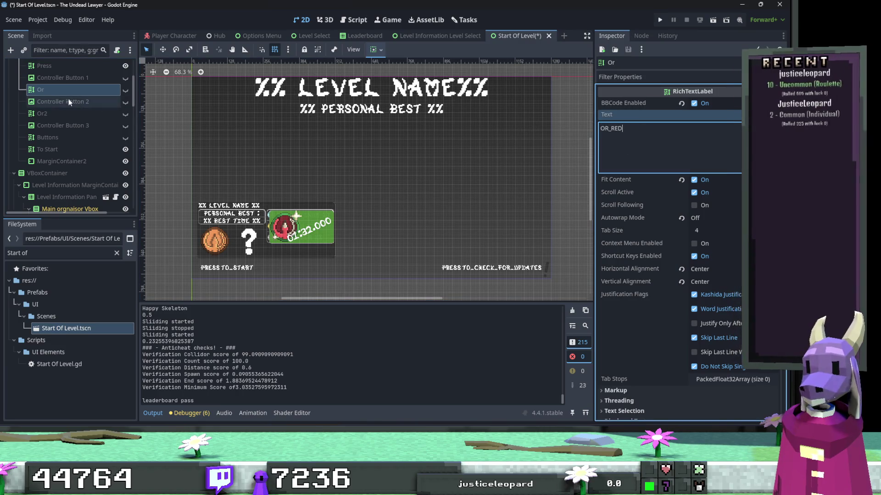
scroll(68, 98, up, 2)
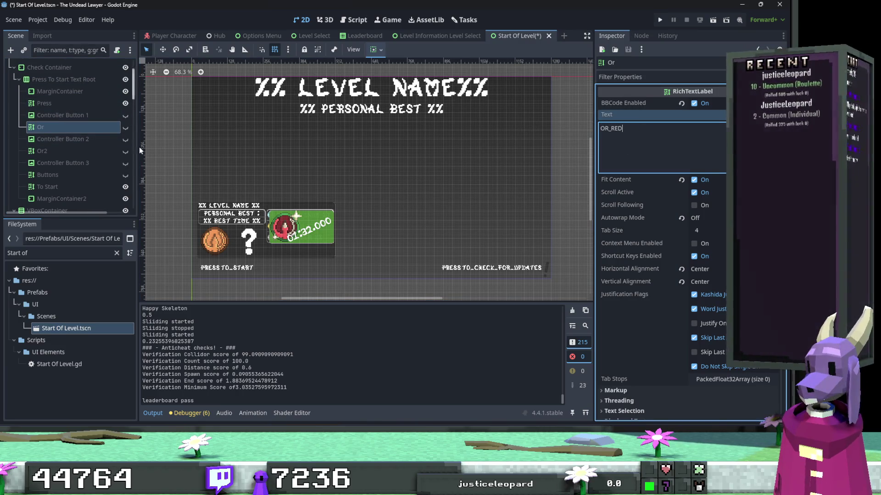
scroll(201, 178, down, 2)
scroll(202, 179, left, 1)
key(ctrl+s)
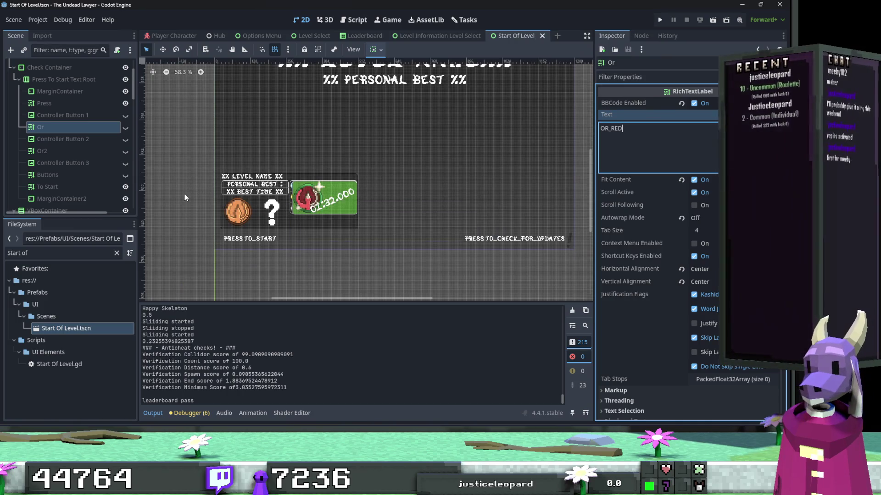
Select the Press label on the canvas.
scroll(186, 194, up, 2)
scroll(186, 194, left, 1)
scroll(200, 183, down, 1)
scroll(200, 184, right, 1)
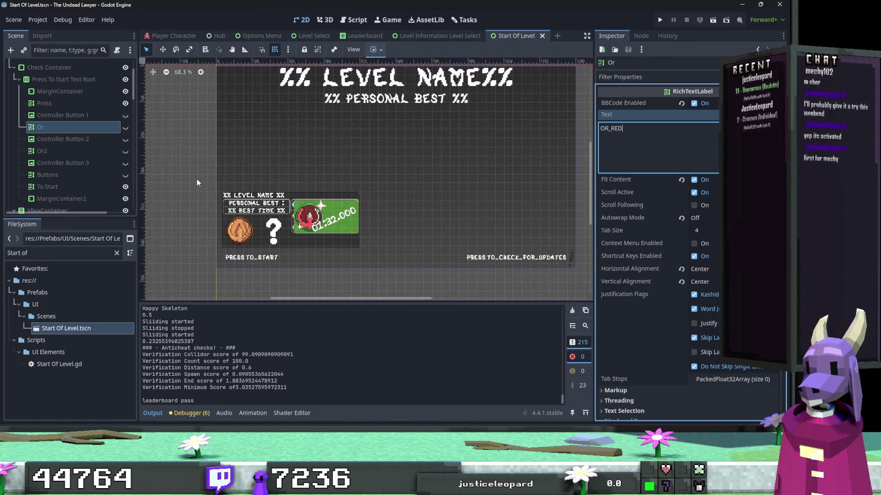
click(237, 260)
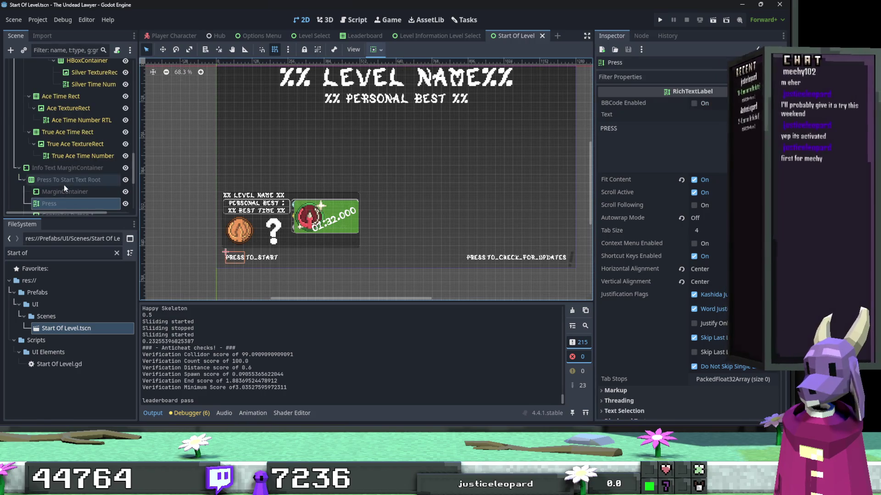
scroll(63, 185, down, 5)
scroll(64, 188, up, 5)
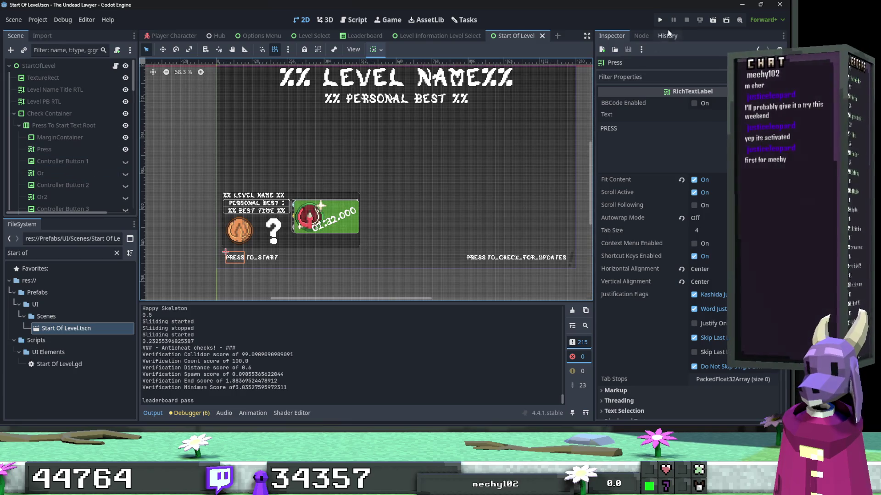
key(F5)
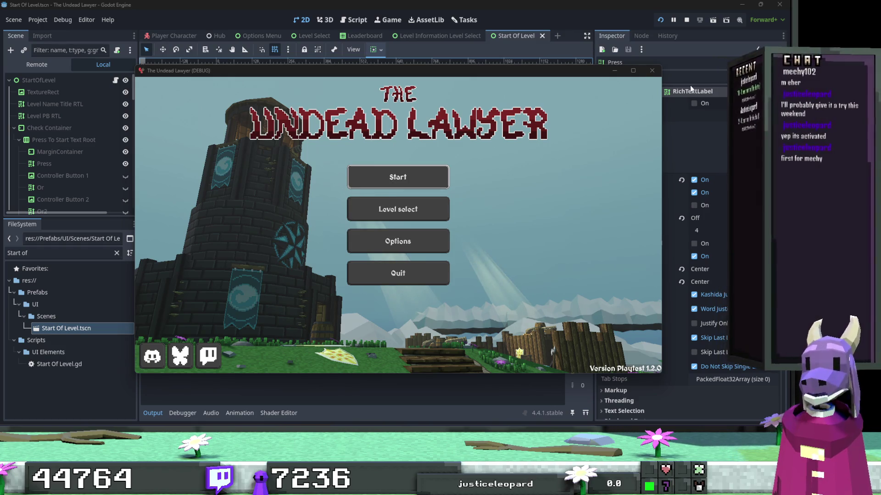
click(633, 71)
click(381, 183)
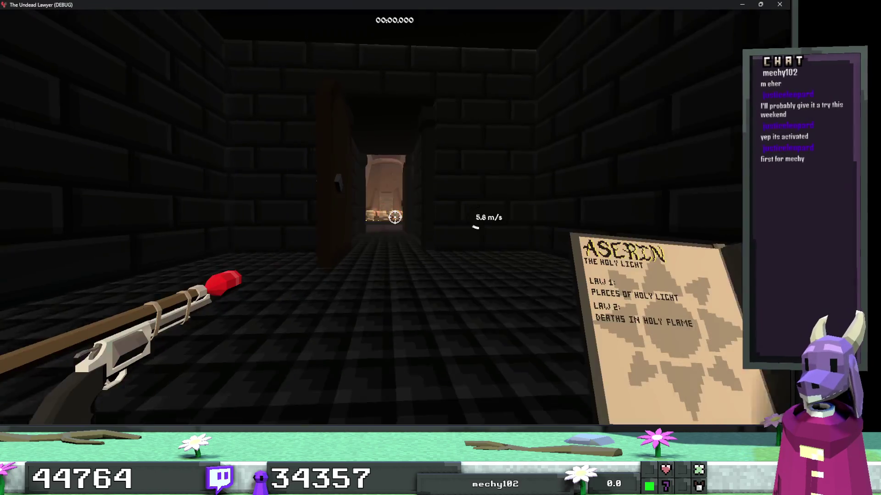
key(Escape)
click(392, 225)
click(55, 98)
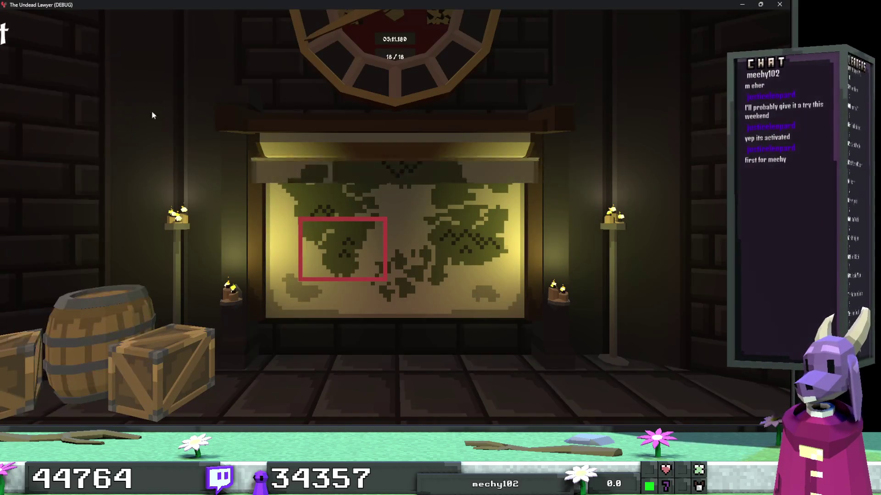
key(space)
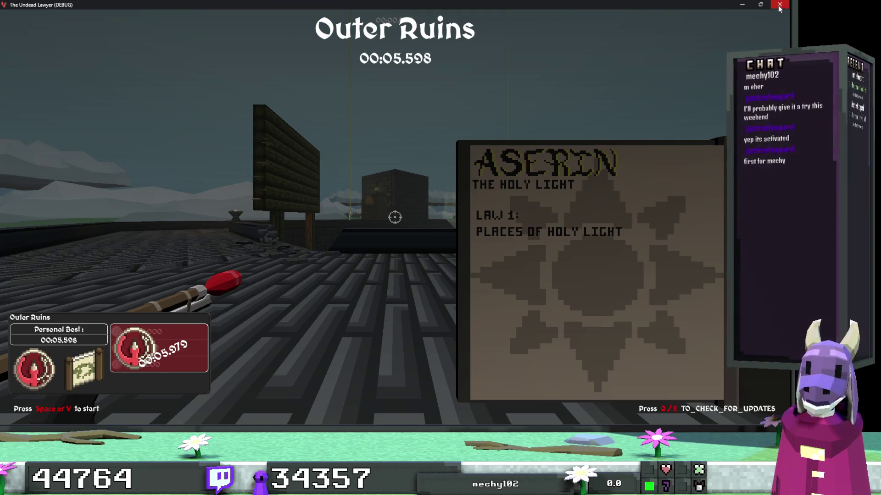
key(F8)
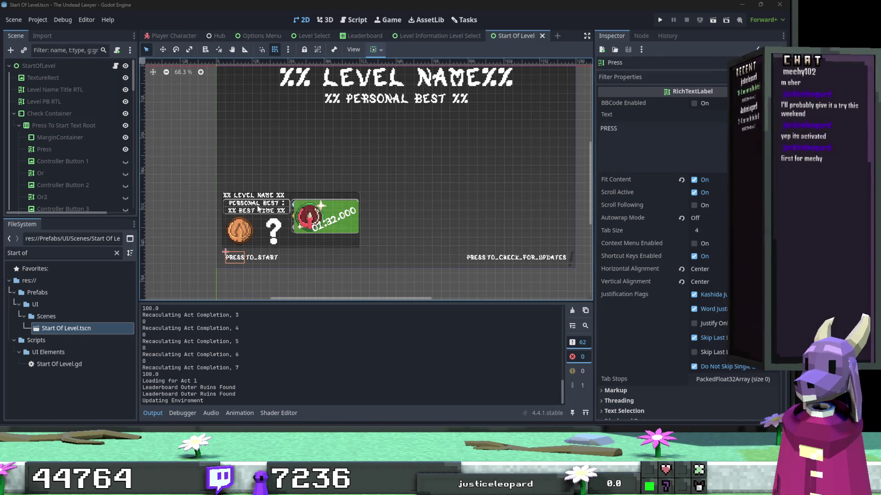
Set Level Information's PB Title RTL text to PERSONAL_BEST, save, and run the project.
click(258, 206)
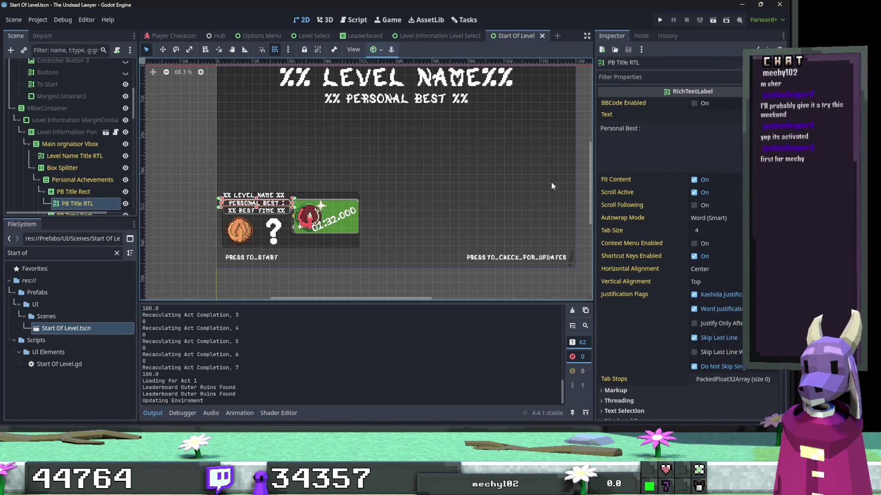
click(105, 133)
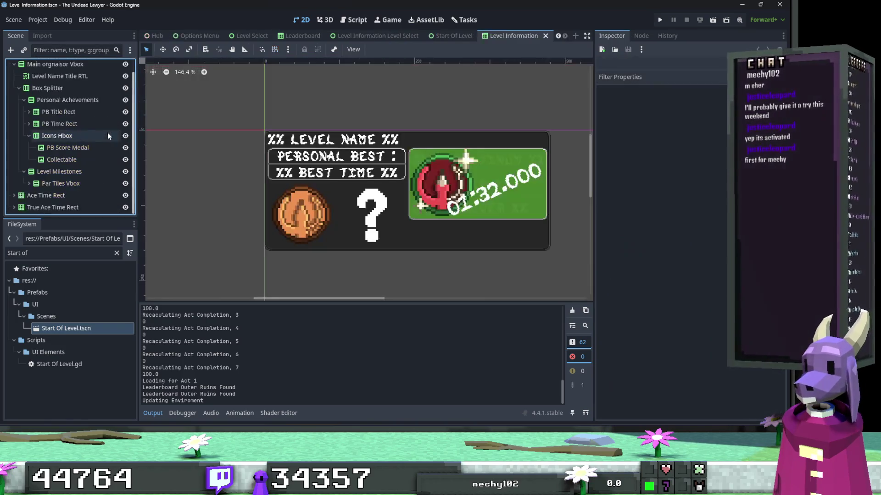
click(334, 164)
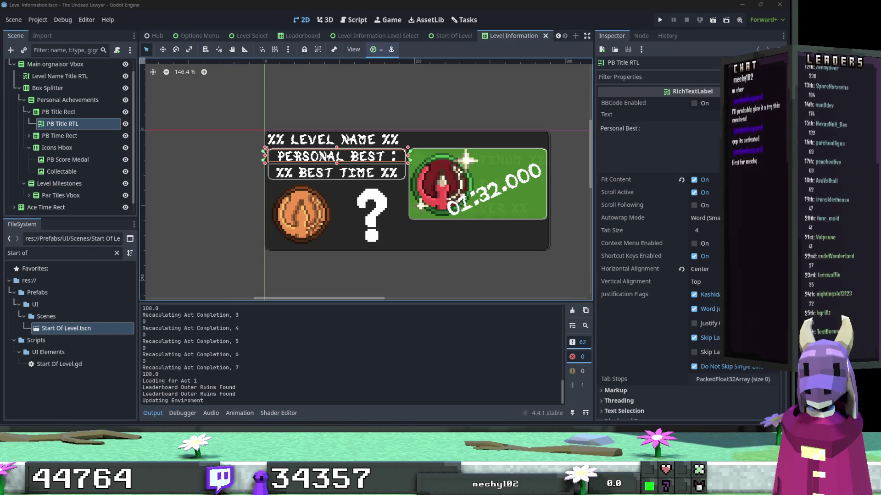
click(651, 138)
key(ctrl+a)
text(PERSONAL_BEST)
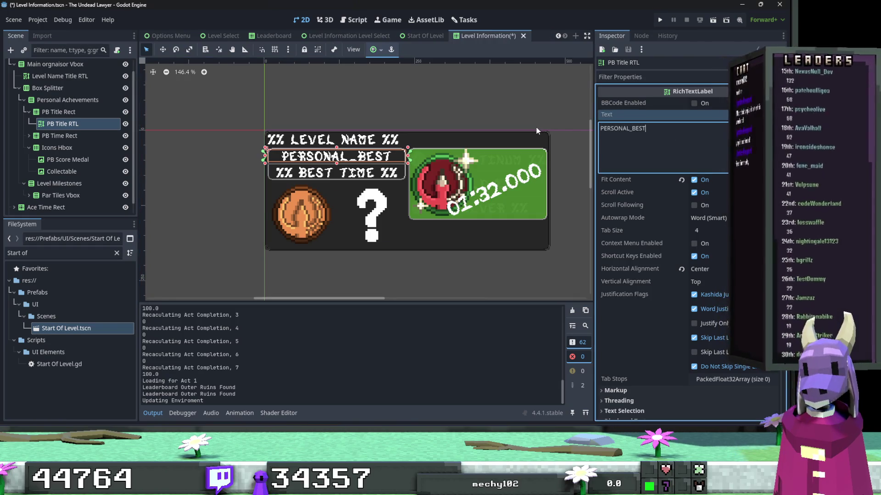
key(ctrl+s)
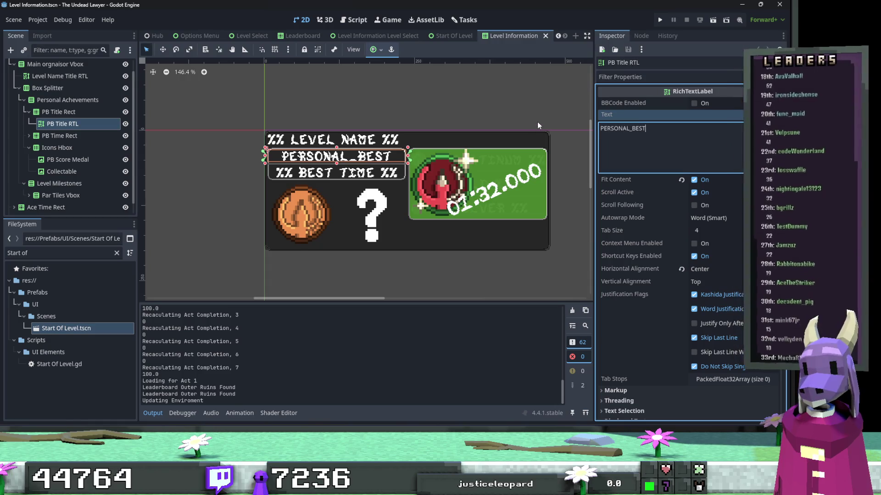
click(658, 19)
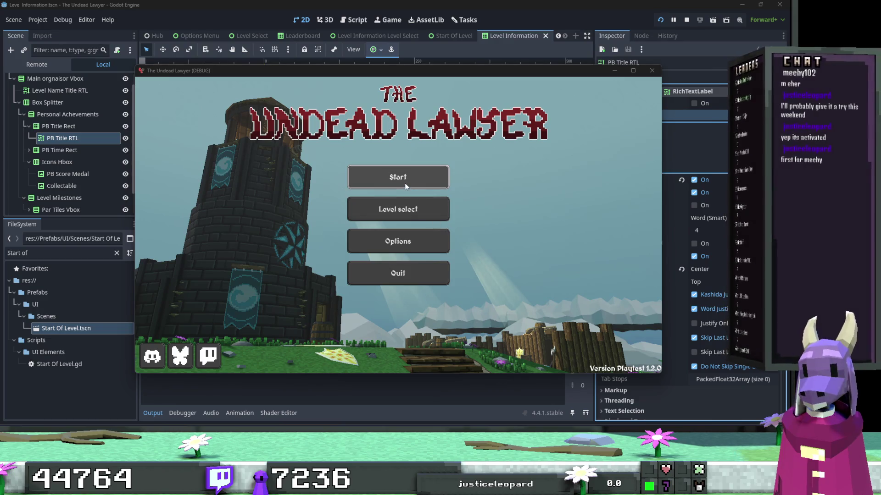
In the running game, view the Act 1 mission list from Level select, then close the game window.
click(413, 202)
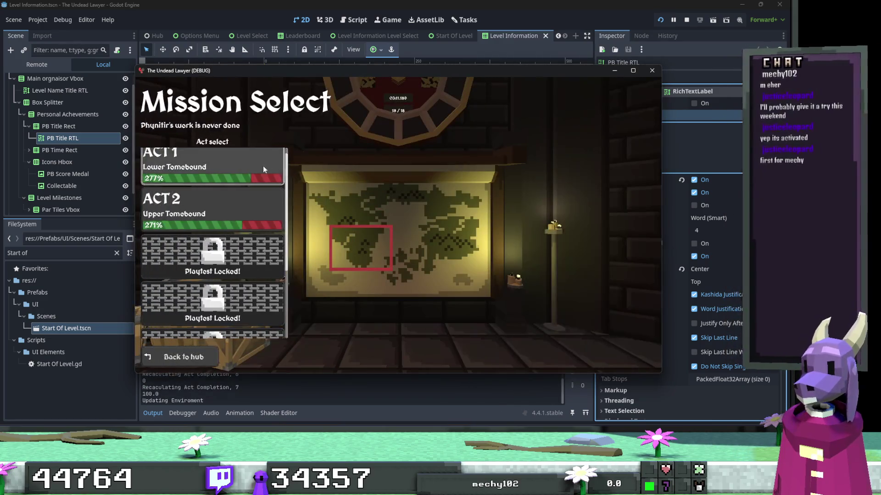
click(264, 169)
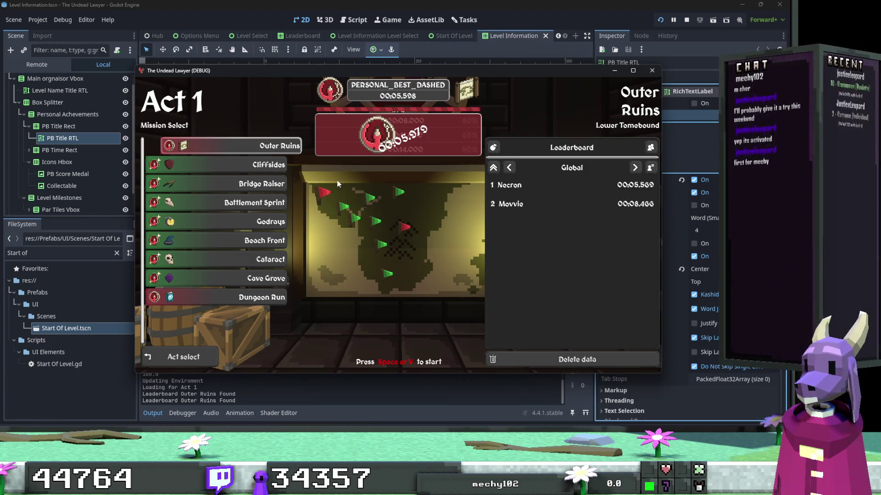
click(652, 70)
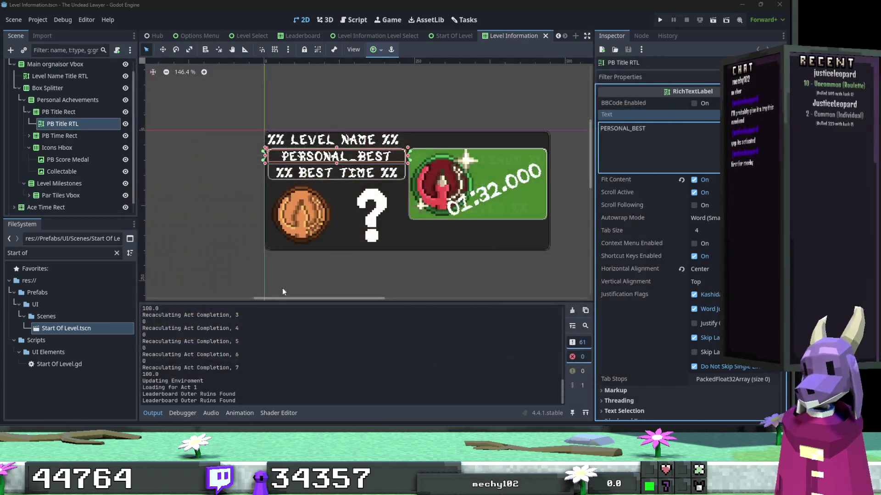
Clear the file filter and browse the FileSystem tree, collapsing the Prefabs folder.
click(117, 255)
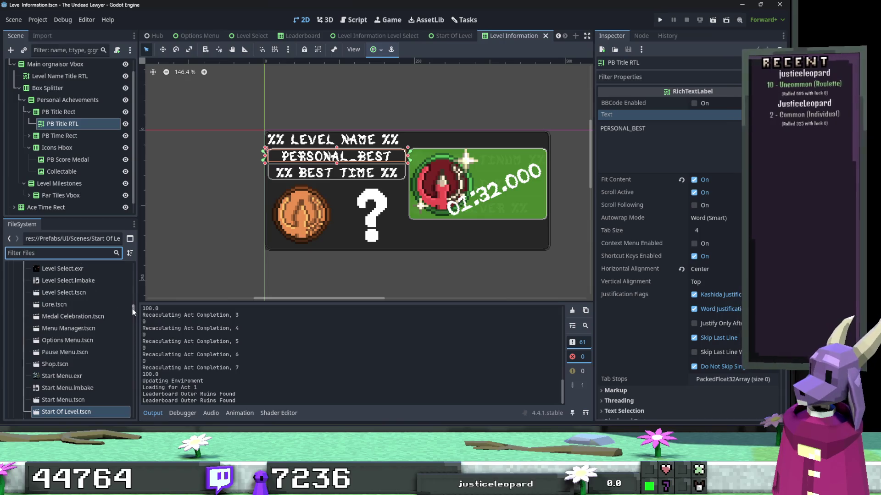
drag(132, 309, 132, 414)
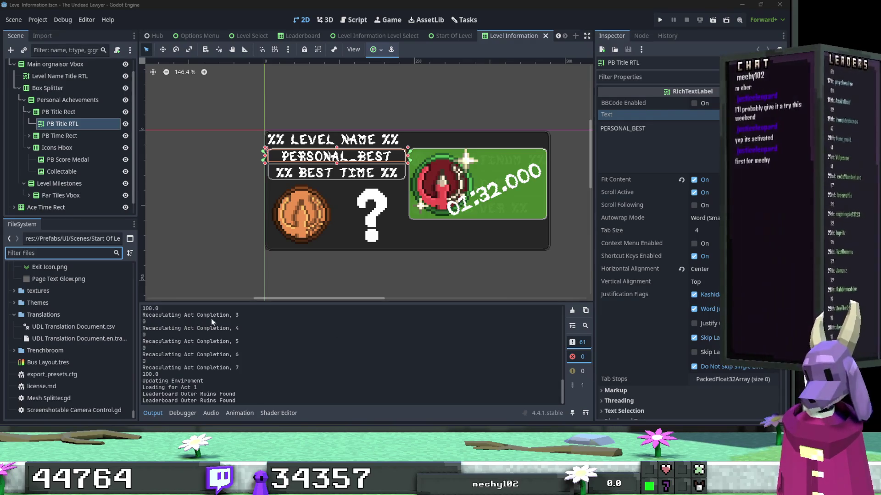
scroll(88, 282, up, 5)
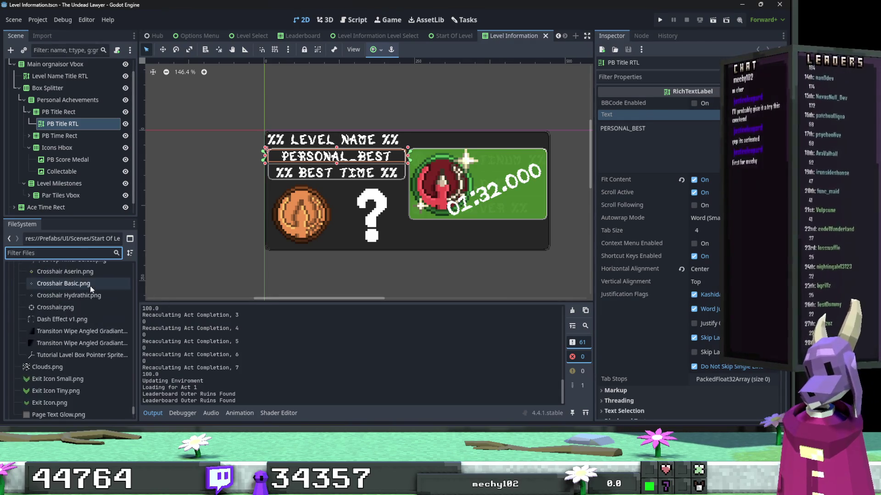
scroll(89, 285, up, 10)
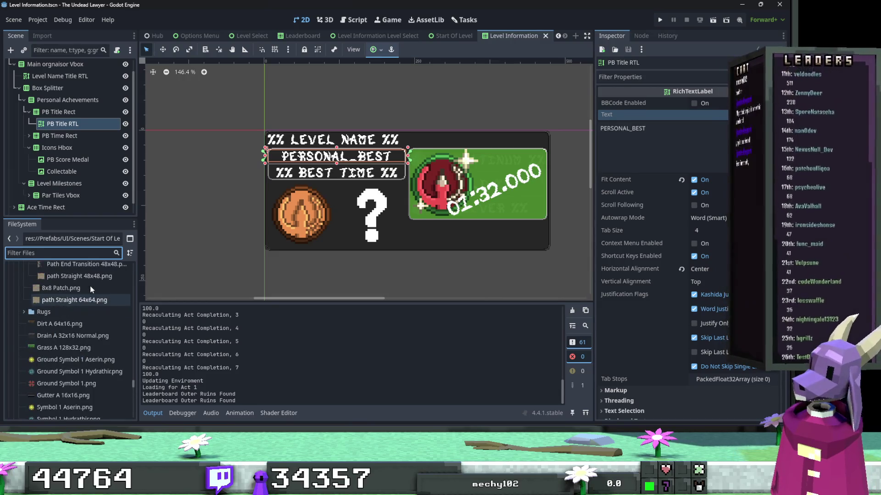
scroll(90, 285, up, 10)
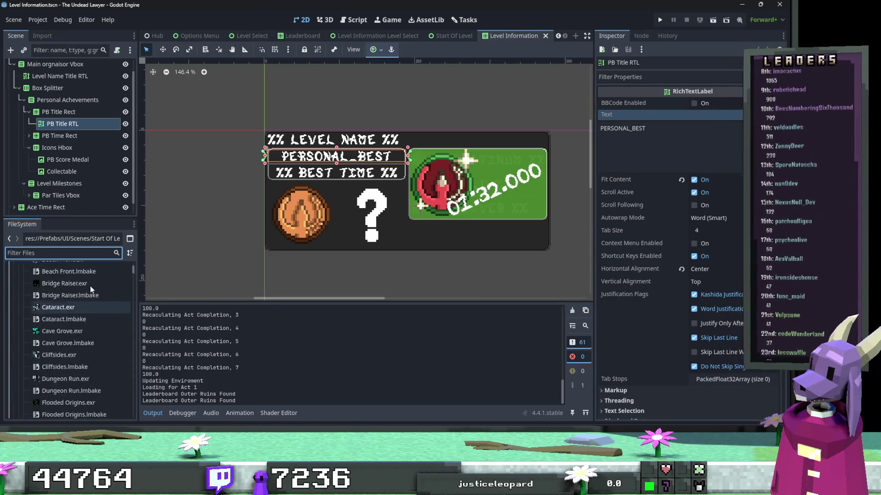
scroll(89, 285, up, 10)
click(21, 318)
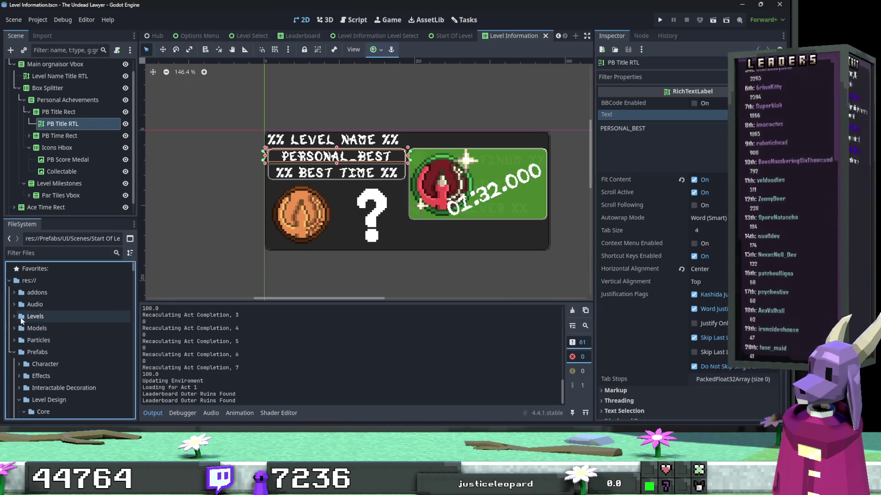
scroll(302, 243, right, 3)
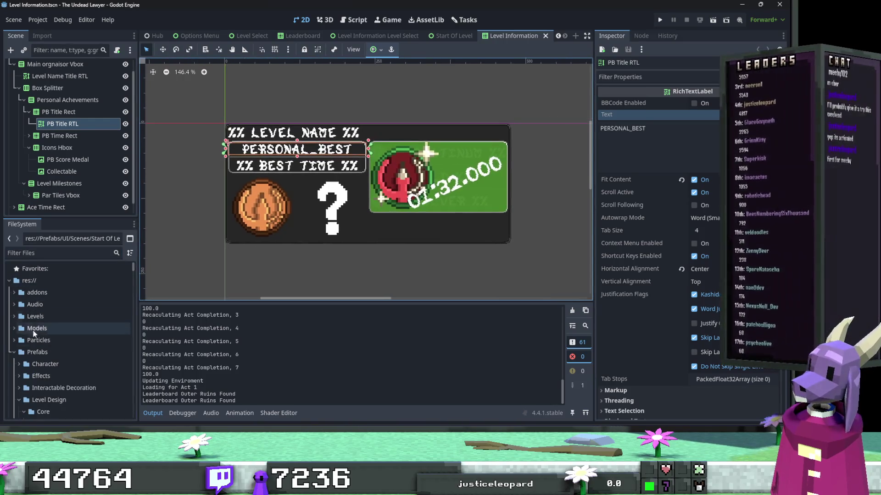
click(14, 353)
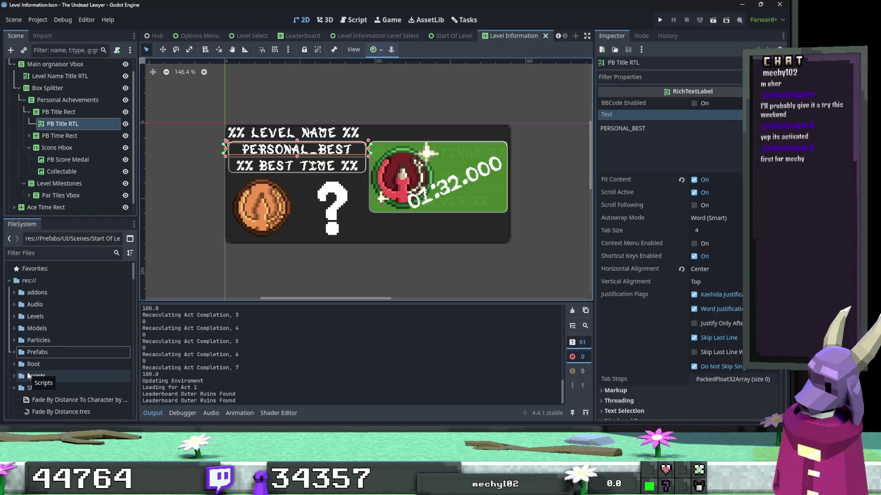
Filter files by 'tutorials' and open the Scripts/Databases/Tutorials folder with the filter cleared.
click(71, 252)
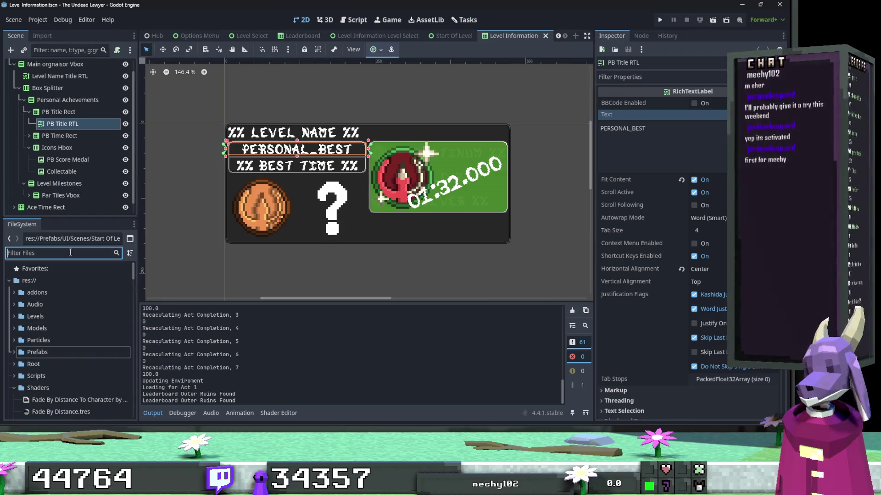
text(tutorials)
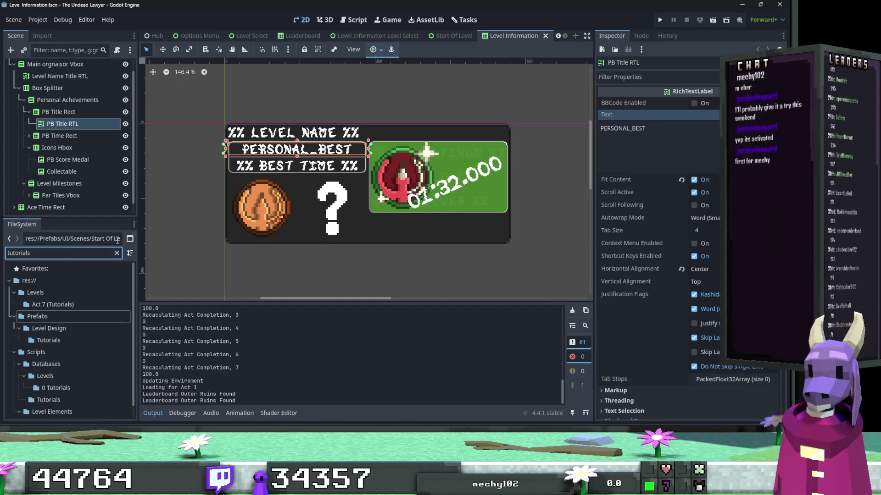
scroll(94, 387, down, 1)
click(60, 328)
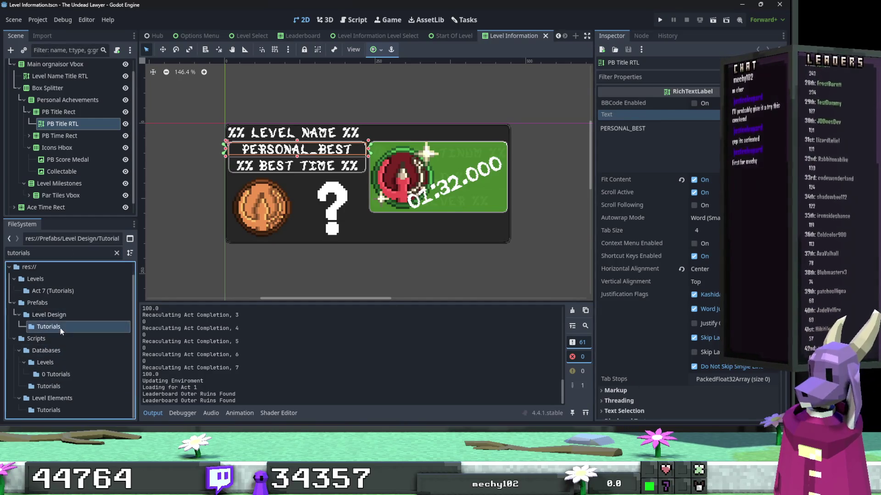
click(86, 386)
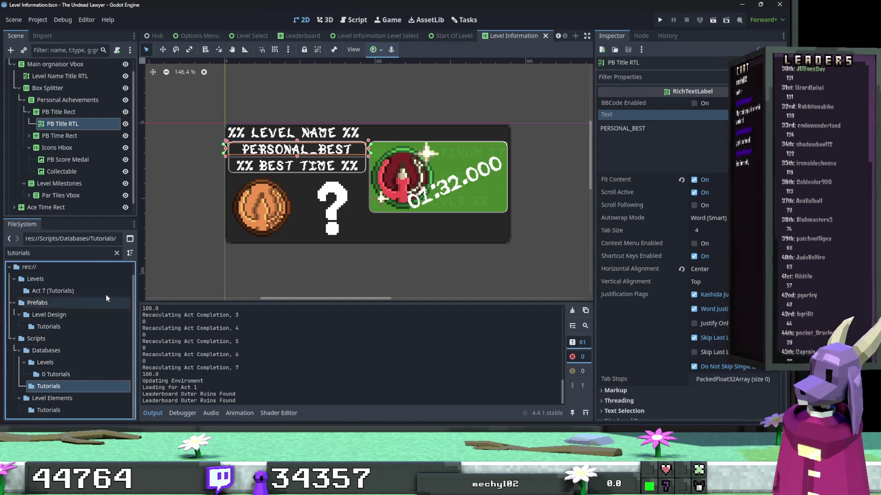
click(120, 252)
click(118, 252)
scroll(76, 349, down, 5)
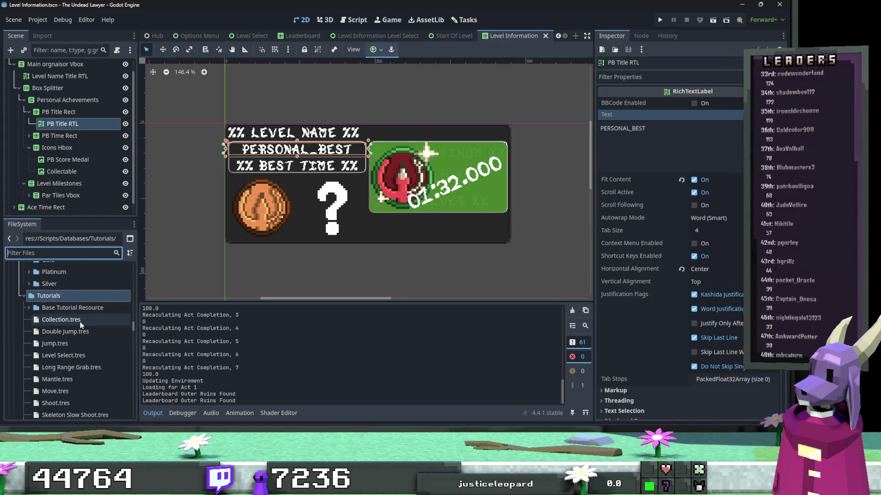
Inspect Double Jump.tres, moving from its title to select its full description.
click(80, 321)
click(75, 332)
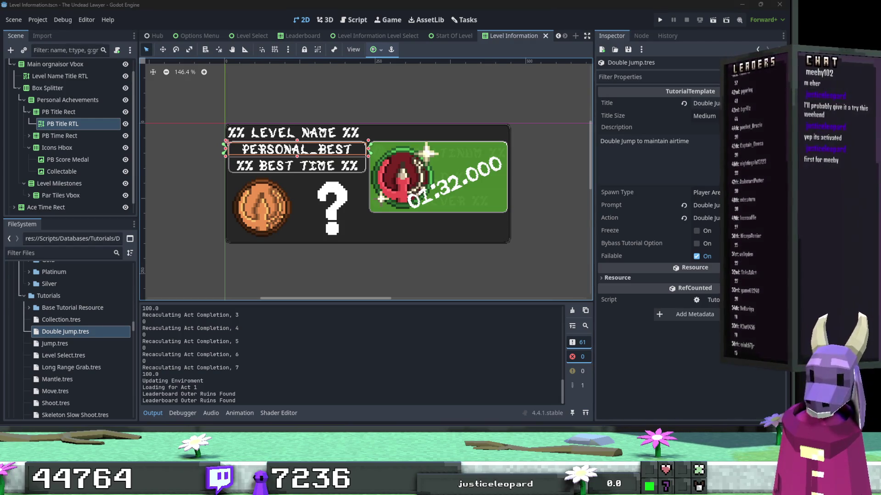
click(635, 101)
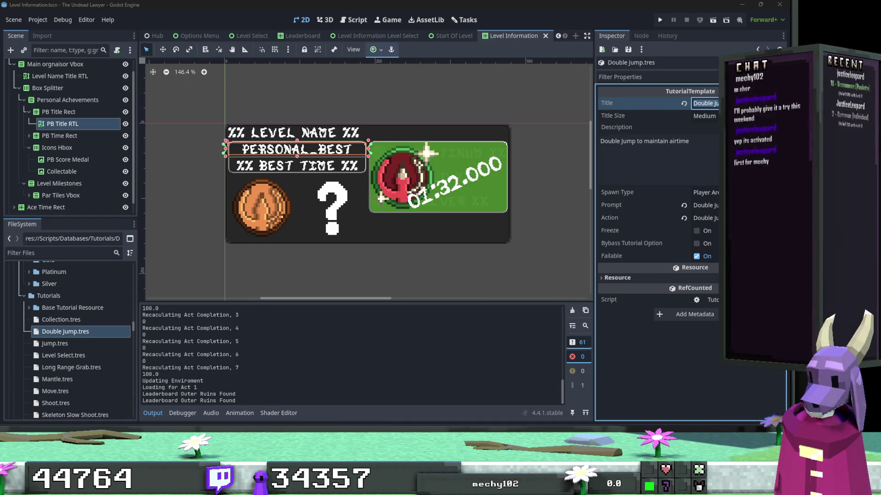
key(Tab)
key(ctrl+a)
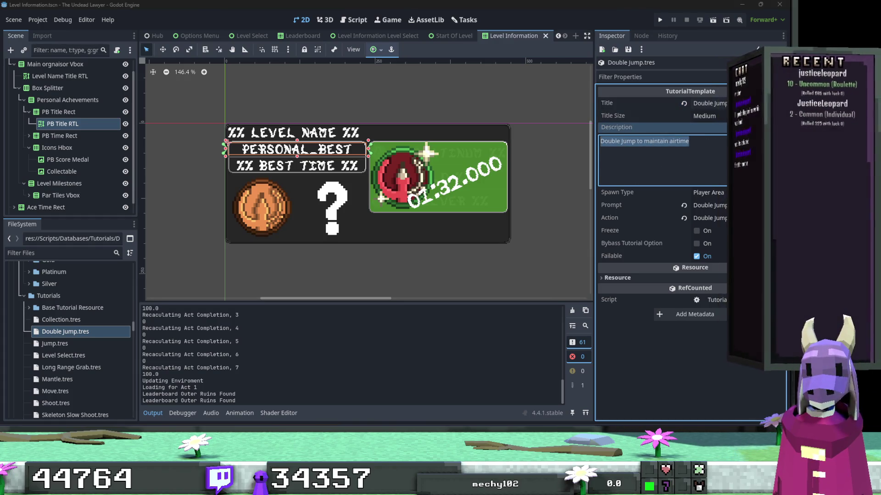
Open Jump.tres and step from its title field to its description.
click(44, 344)
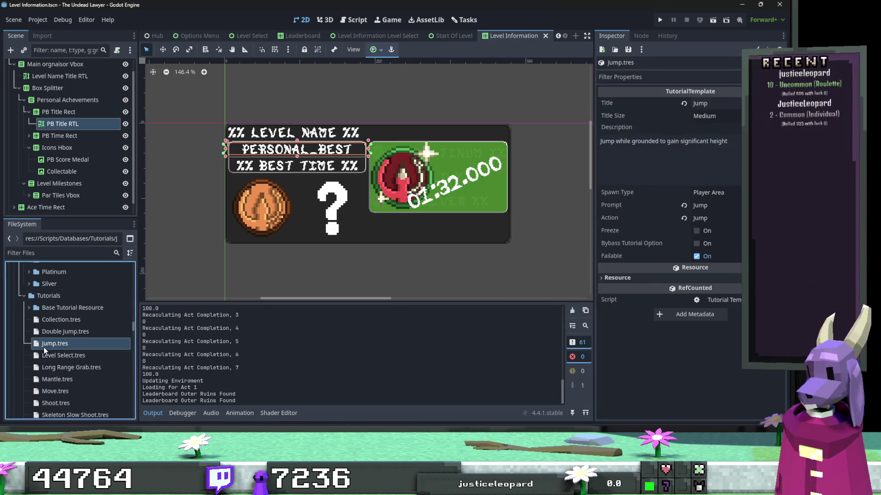
click(696, 104)
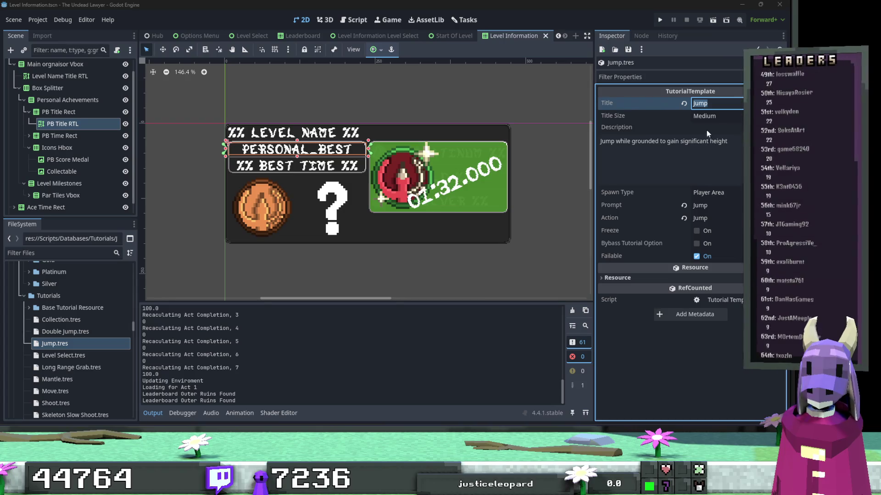
key(Tab)
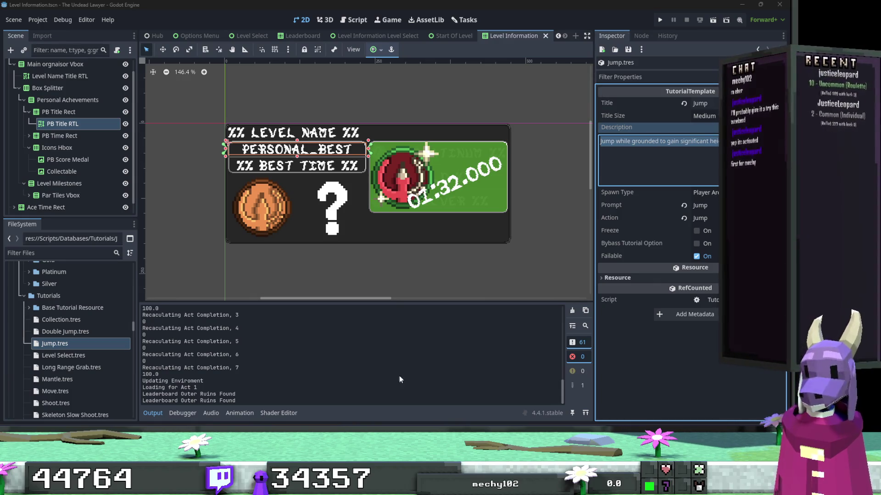
click(66, 354)
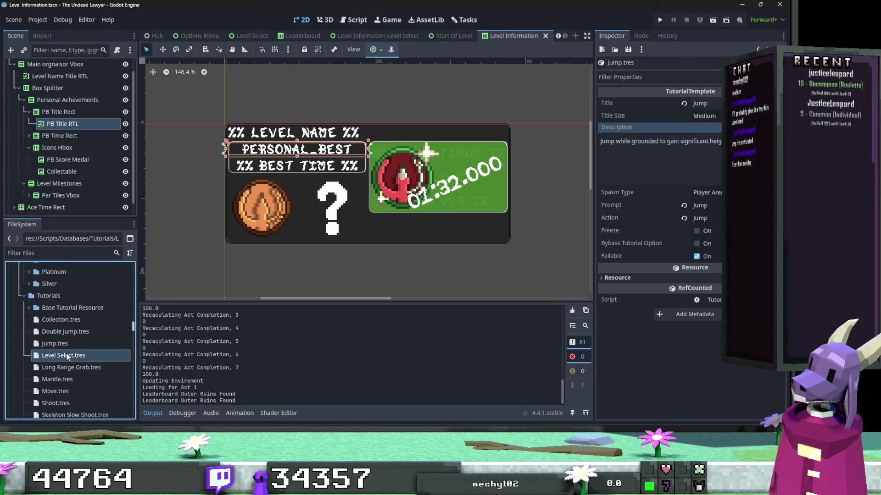
Open Long Range Grab.tres and select its title and full description text.
click(94, 367)
click(648, 102)
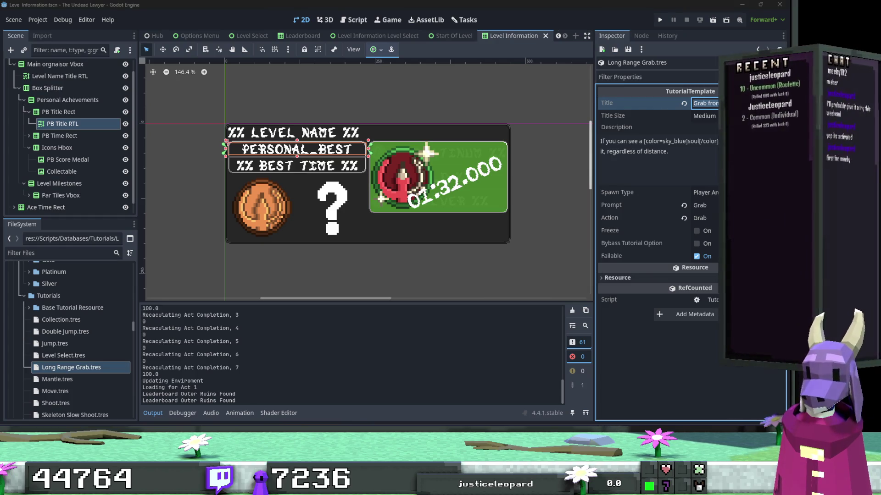
click(682, 159)
key(ctrl+a)
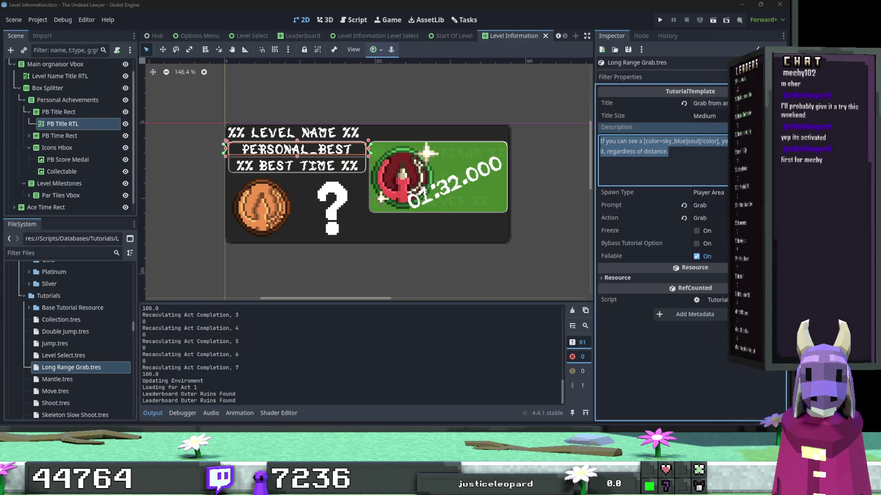
click(75, 415)
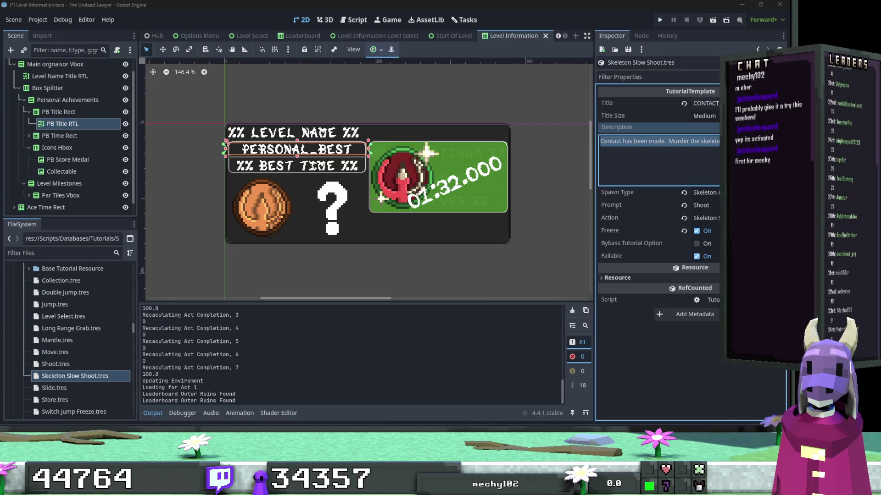
Paste CONTACT_MADE_DESCRPTION as Skeleton Slow Shoot's description and SLIDE_DESCRPTION as Slide's description.
key(ctrl+a)
text(CONTACT_MADE_DESCRPTION)
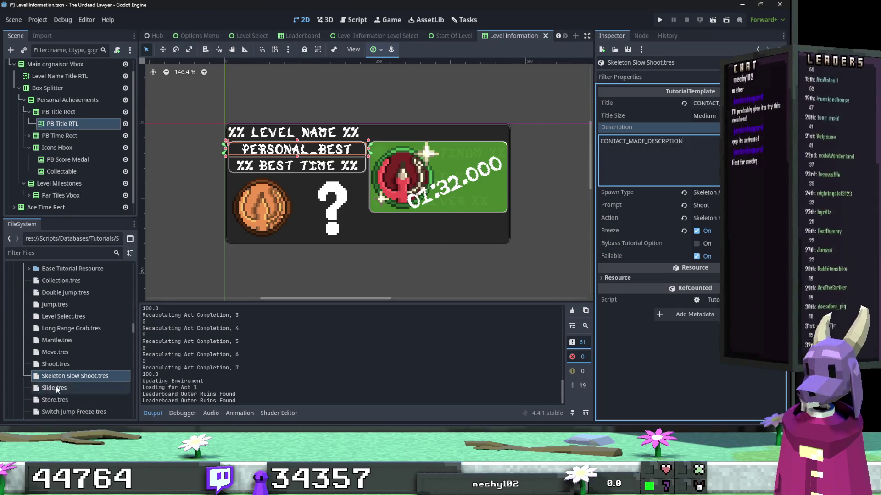
click(54, 388)
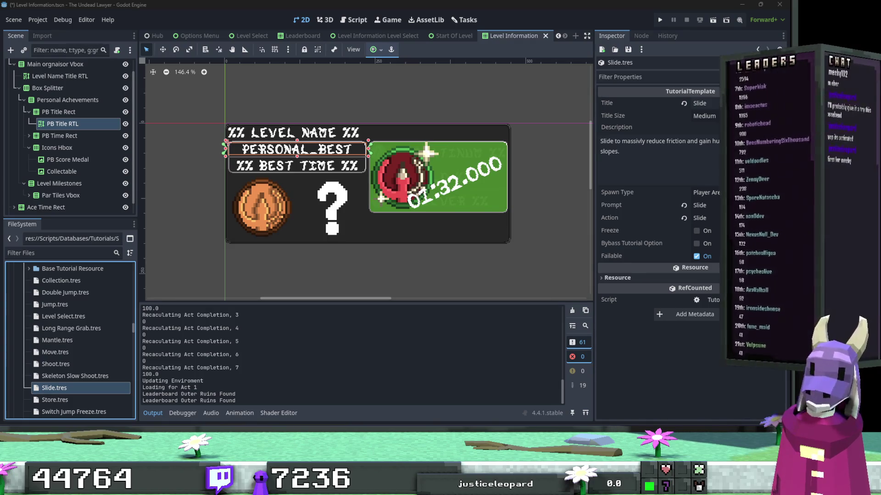
click(656, 152)
key(ctrl+a)
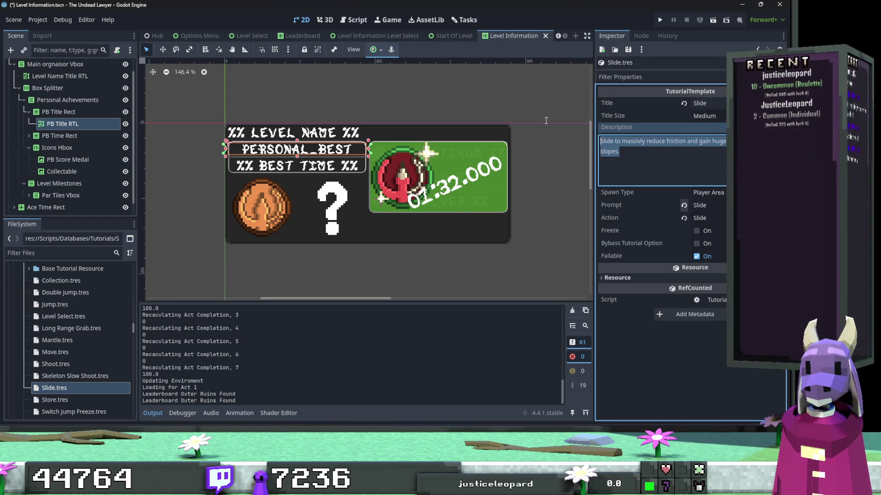
text(SLIDE_DESCRPTION)
click(704, 103)
Enter SLIDE as the Slide tutorial's title, then select Switch Jump Freeze.tres.
text(SLIDE)
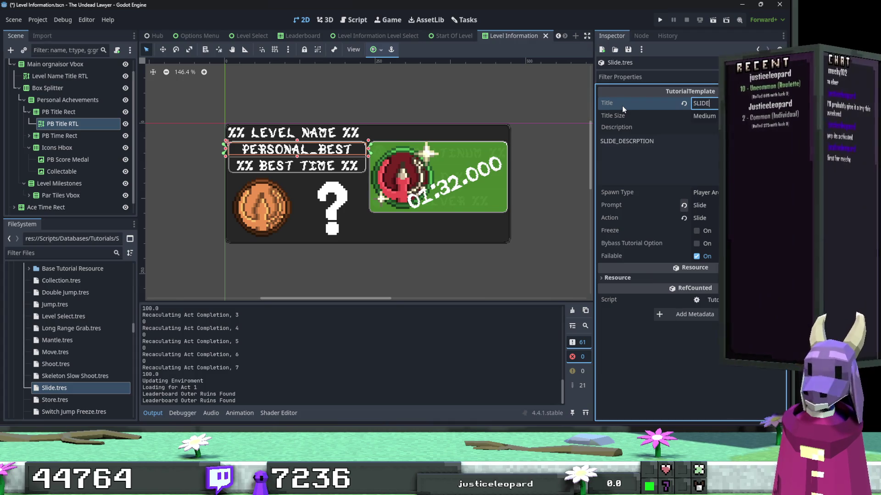
click(65, 400)
scroll(83, 362, down, 3)
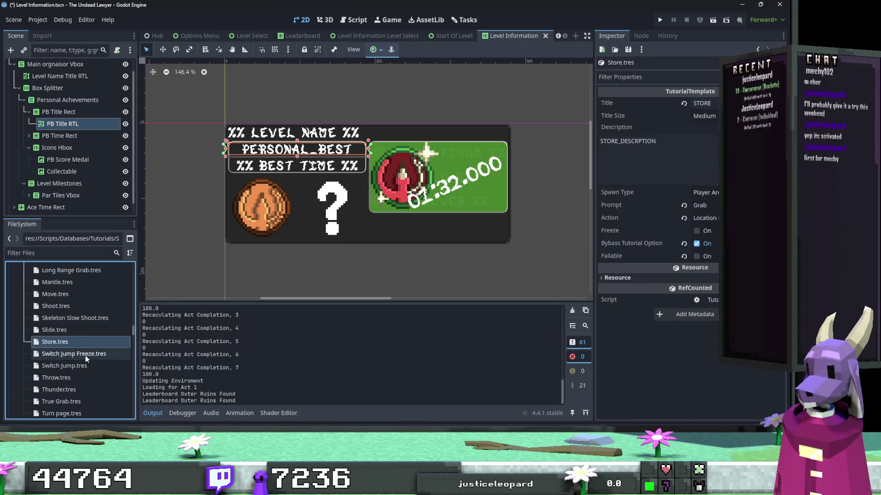
scroll(85, 344, down, 2)
click(84, 315)
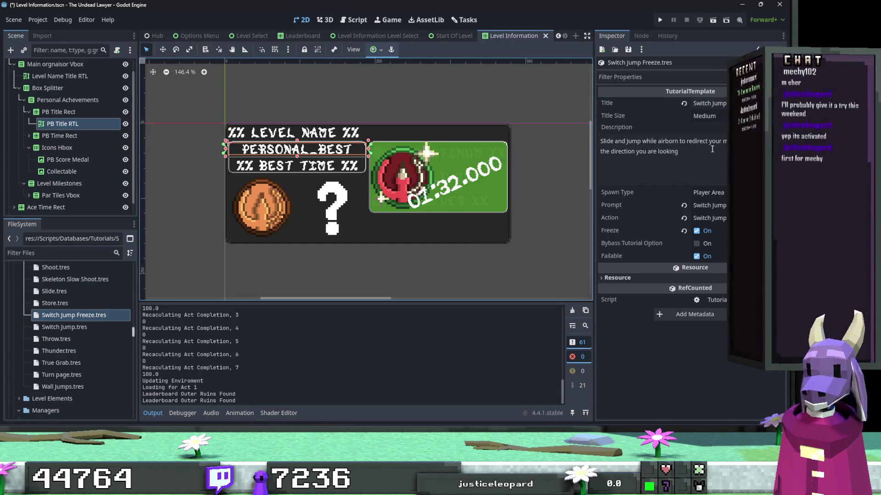
click(68, 329)
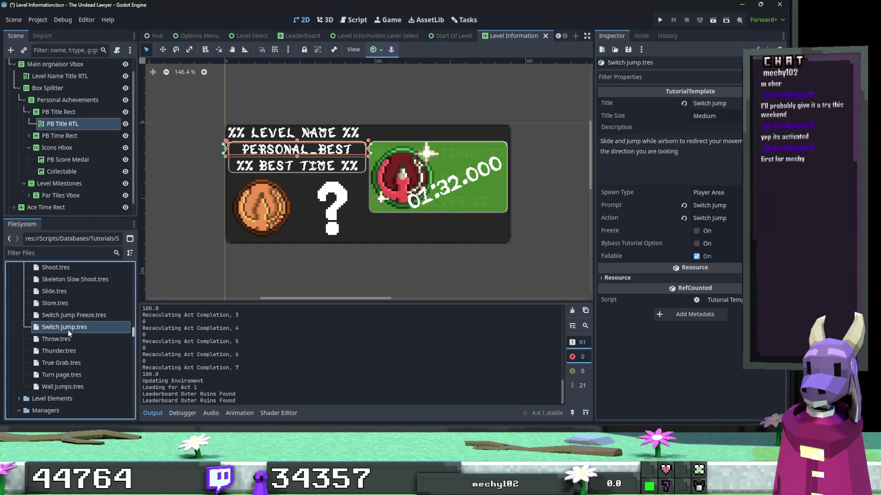
click(72, 318)
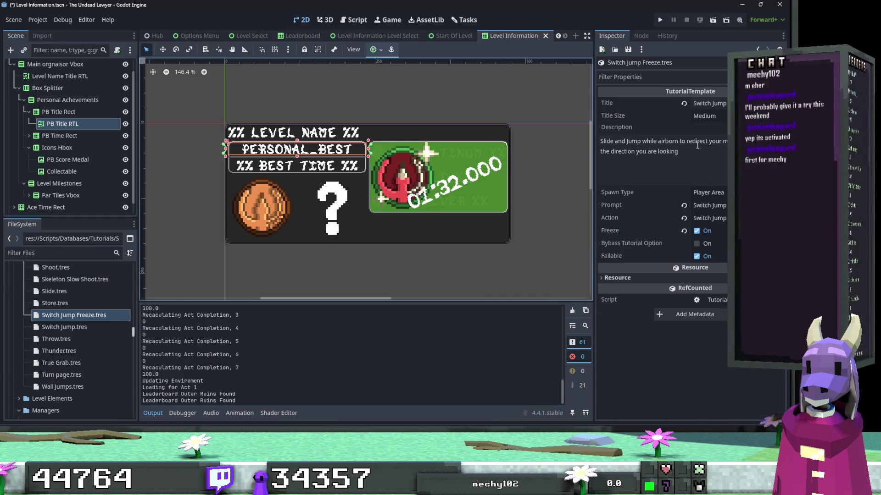
Give Switch Jump Freeze an uppercase title key and the description SWITCH_JUMP_DESCRIPTION.
click(706, 103)
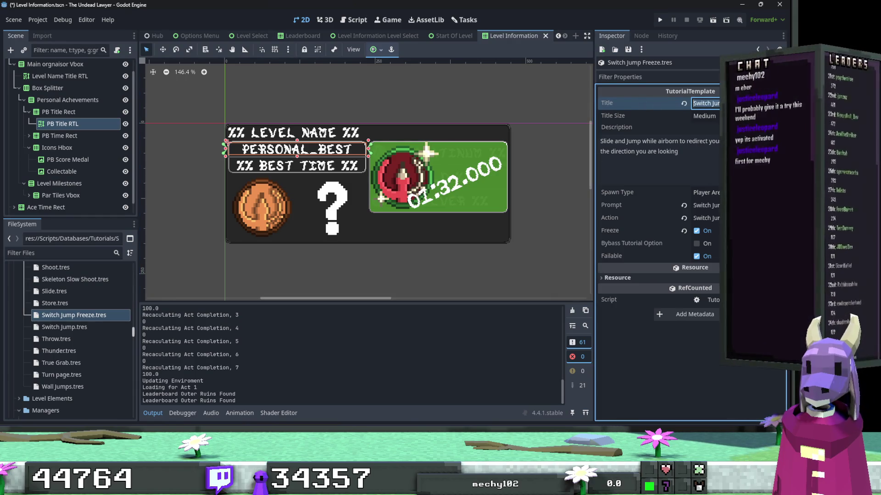
click(659, 151)
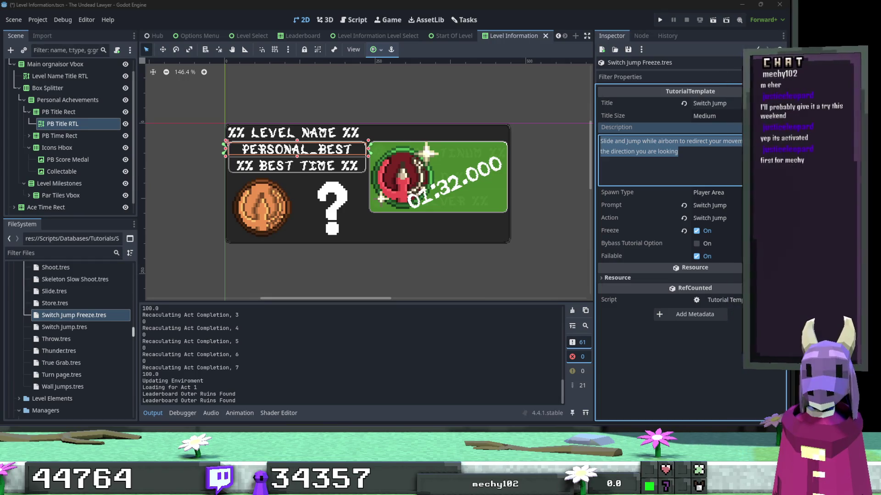
click(708, 103)
text(SWITCH_JUM)
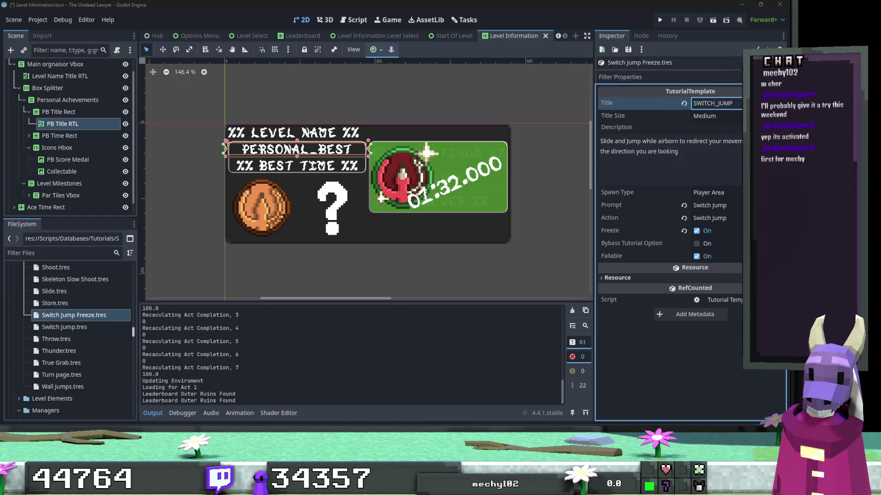
click(684, 152)
key(ctrl+a)
text(SWITCH_JUMP_DESCRIPTION)
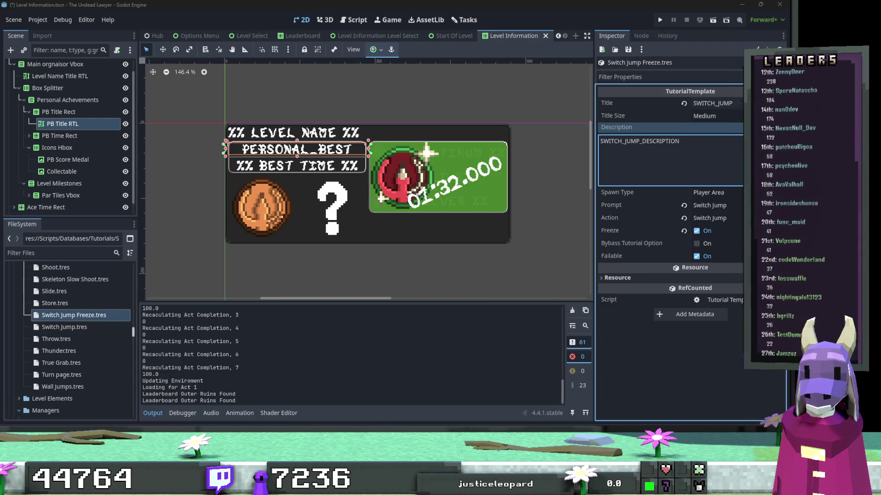
scroll(78, 319, up, 2)
click(78, 310)
Correct the Slide description key to SLIDE_DESCRIPTION, then go to the Level Select scene's script.
click(627, 141)
double_click(626, 140)
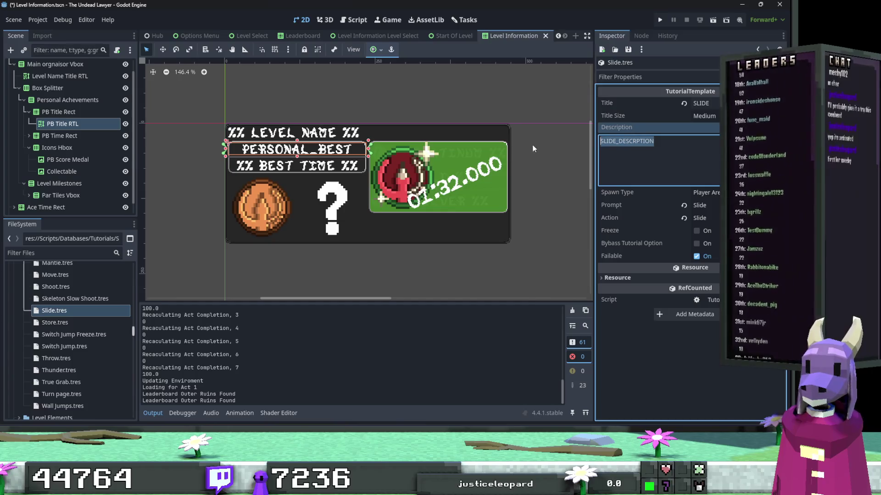
text(SLIDE_DESCRIPTION)
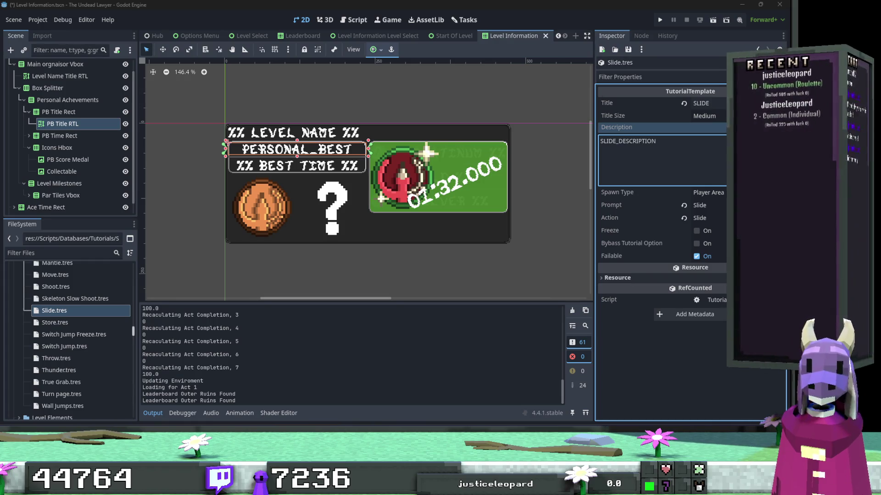
double_click(660, 143)
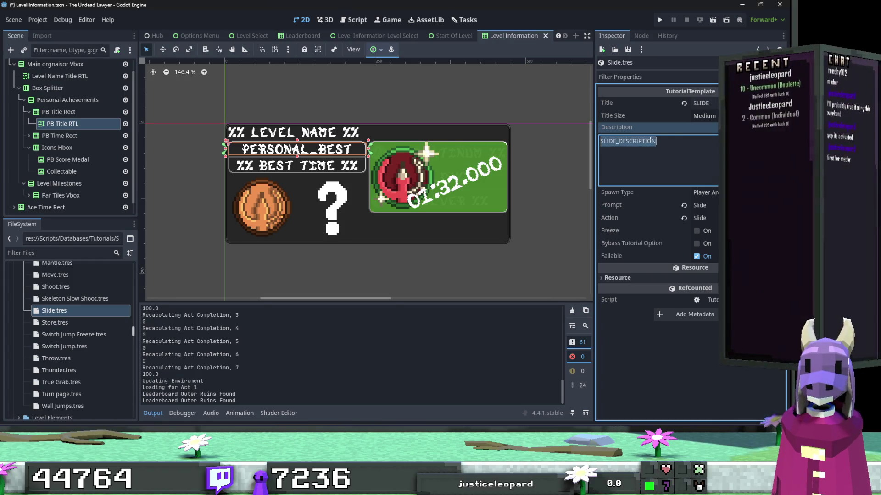
drag(671, 141, 620, 141)
click(620, 141)
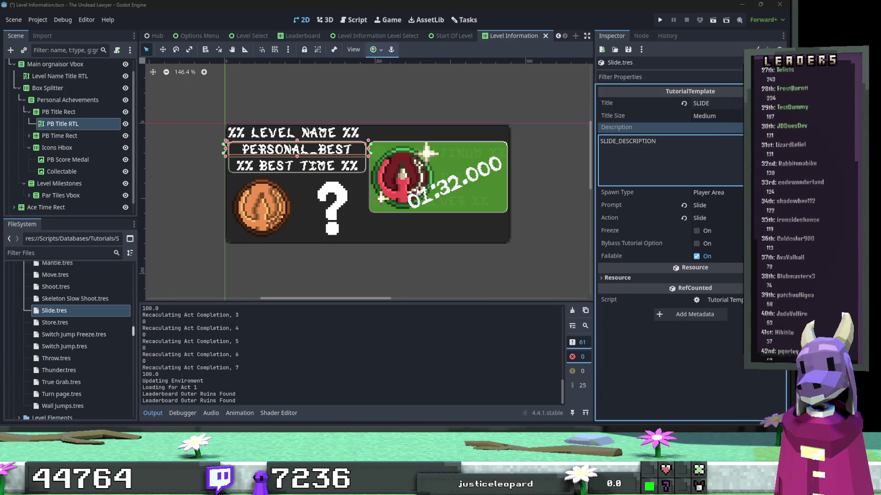
click(251, 39)
click(350, 20)
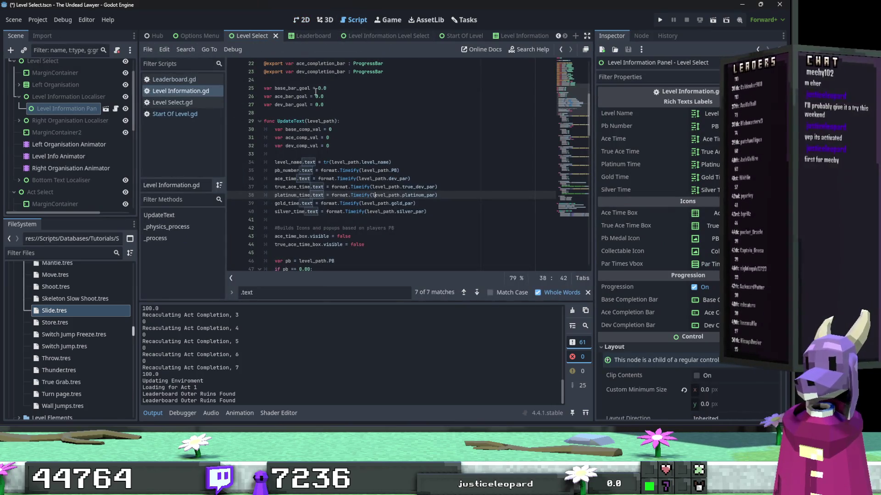
In Level Select.gd, correct the misspelled DESCRPTION key on line 269.
click(203, 102)
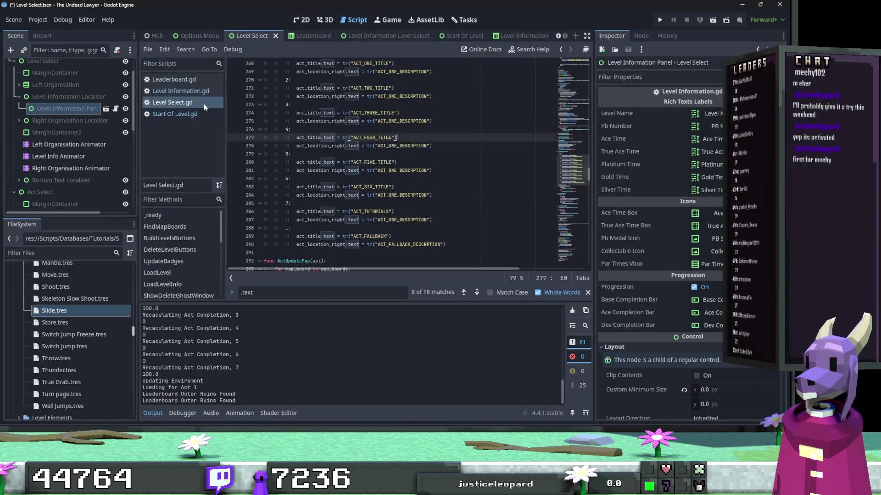
scroll(408, 102, up, 1)
click(420, 96)
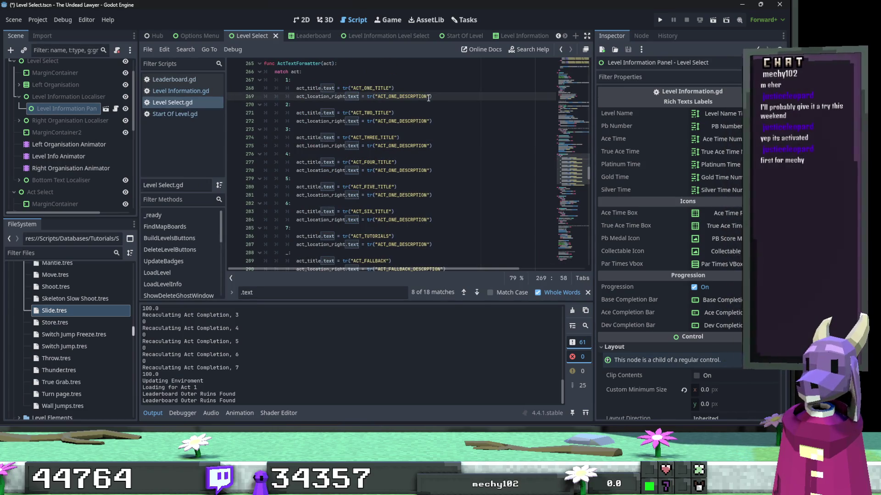
mouse_move(428, 97)
mouse_down()
mouse_move(396, 98)
mouse_move(425, 146)
mouse_move(405, 147)
mouse_move(399, 171)
mouse_move(426, 220)
mouse_move(403, 220)
mouse_up()
text(DESCRIPTION)
text(ESCRIPTION)
text(ESCRIPTION)
text(ESCRIPTION)
scroll(420, 175, down, 1)
text(ESCRIPTIONESCRIPTIONESCRIPTION)
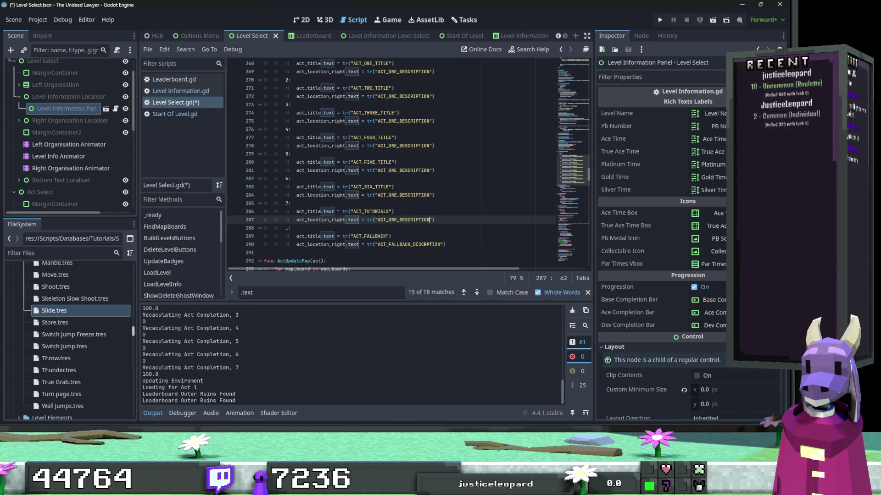
scroll(442, 212, down, 2)
Fix the misspelled fallback key on line 290 to DESCRIPTION and save the script.
click(431, 194)
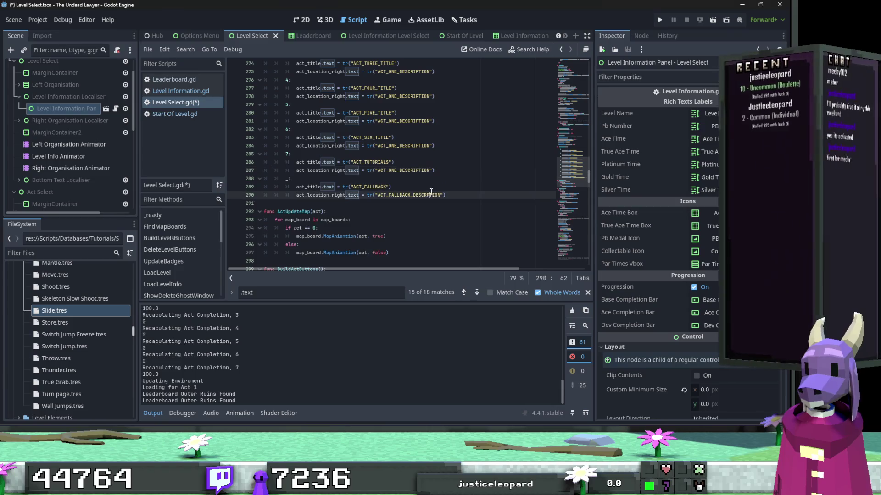
drag(441, 196, 411, 198)
text(ESCRIPTION)
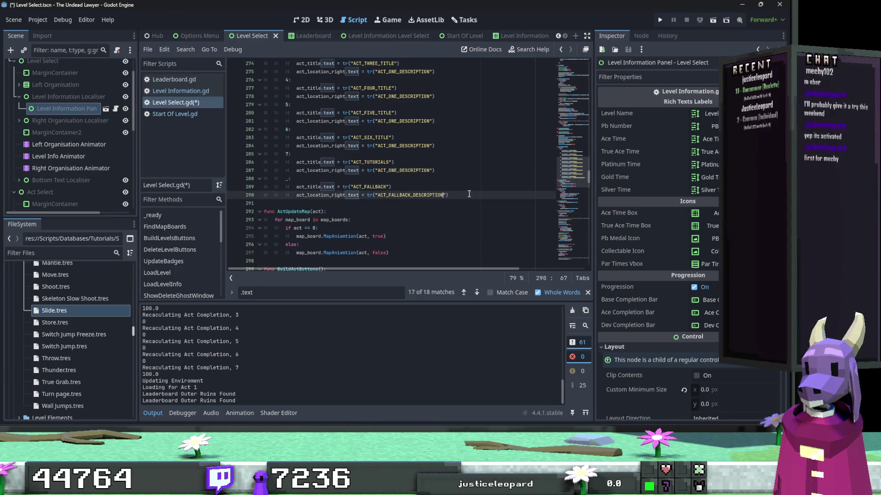
key(ctrl+s)
scroll(386, 170, down, 3)
scroll(386, 169, down, 15)
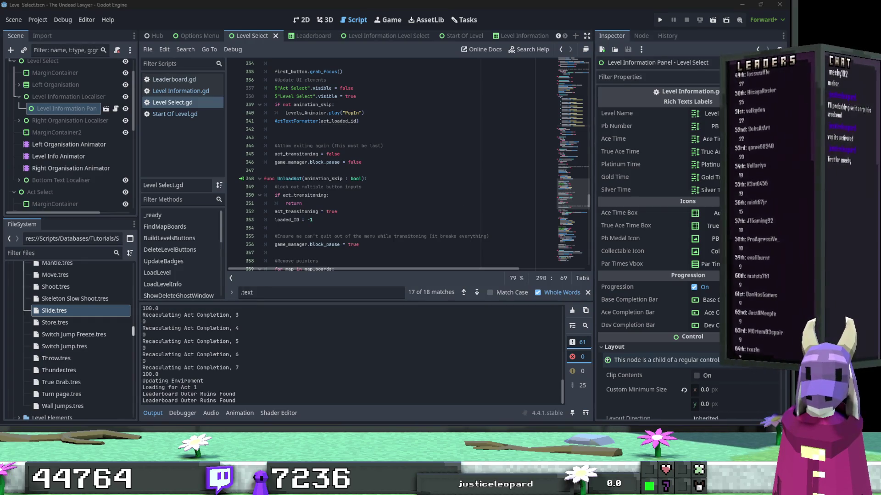
scroll(74, 298, up, 5)
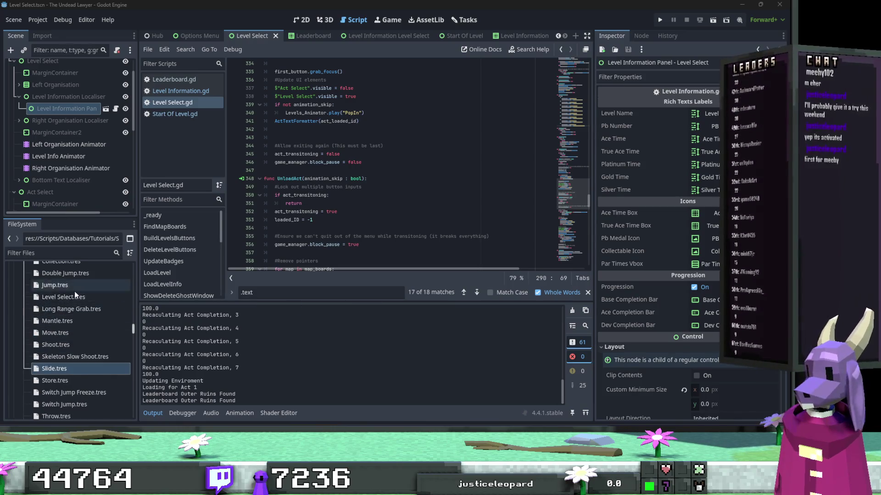
Correct DESCRPTION to DESCRIPTION in the Collection through Move tutorial description keys.
click(78, 300)
click(642, 146)
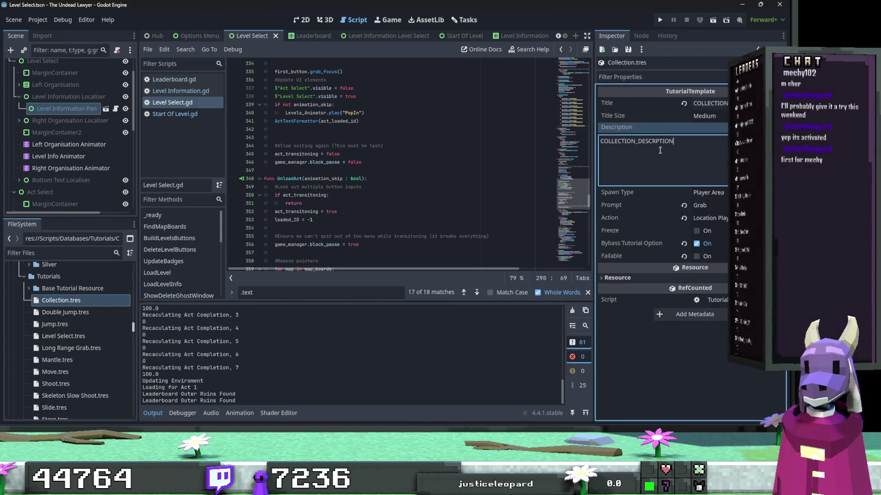
mouse_move(673, 141)
mouse_down()
mouse_move(624, 143)
mouse_move(646, 142)
mouse_up()
click(65, 312)
click(63, 336)
text(DESCRIPTION)
click(86, 325)
click(92, 347)
text(SCRIPTION)
click(104, 335)
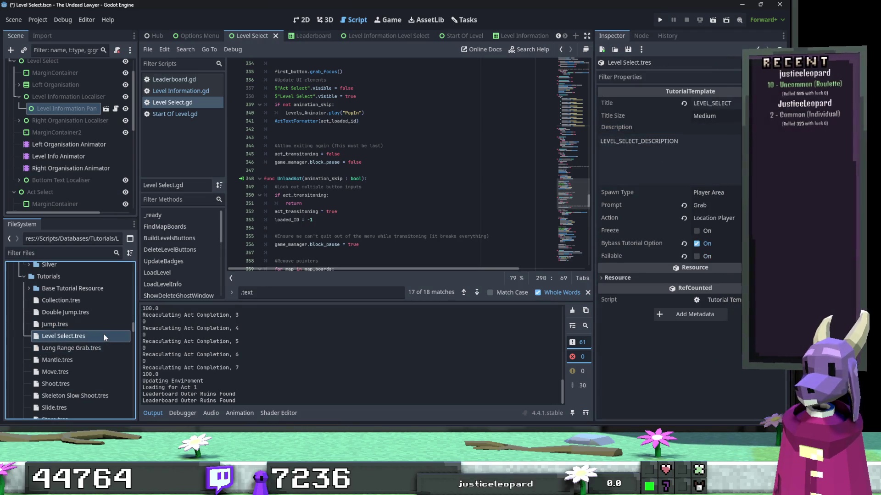
drag(678, 142, 629, 144)
click(86, 358)
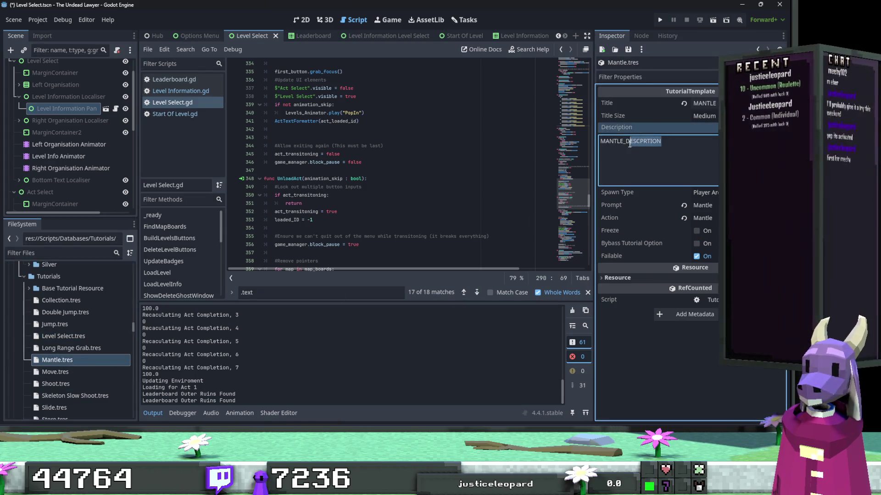
text(DESCRIPTION)
click(75, 371)
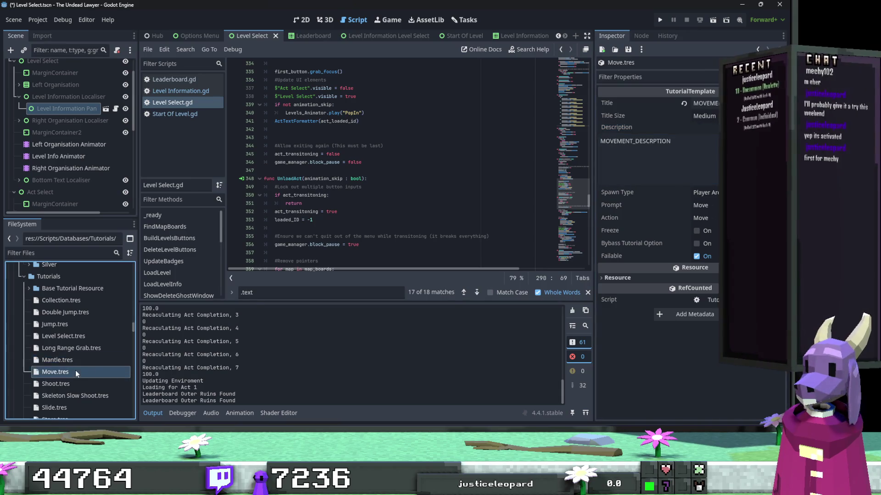
drag(670, 142, 622, 144)
text(DESCRIPTION)
Check and fix the description keys of the Shoot, Skeleton Slow Shoot, Slide, Store and Switch Jump tutorials.
click(55, 383)
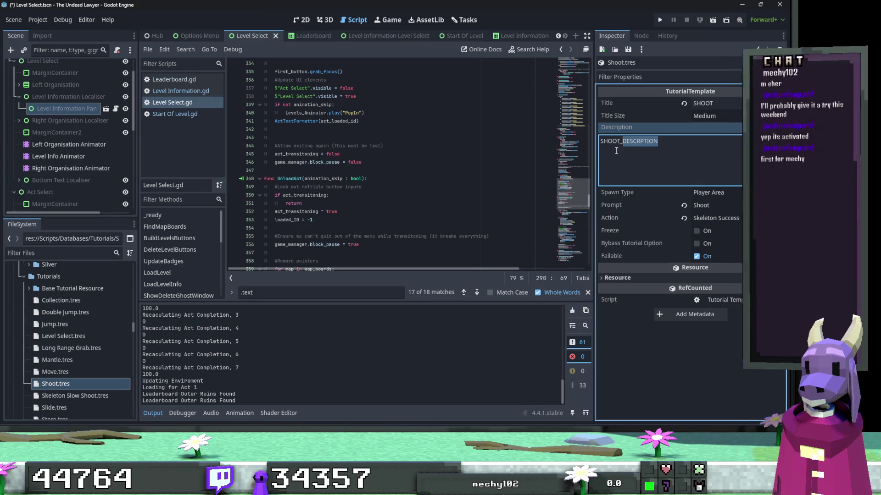
scroll(81, 339, down, 2)
click(81, 376)
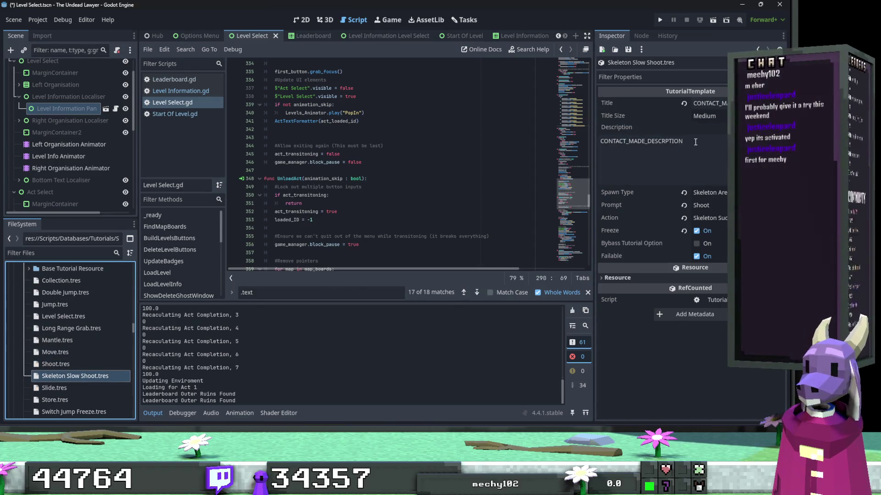
drag(695, 142, 658, 145)
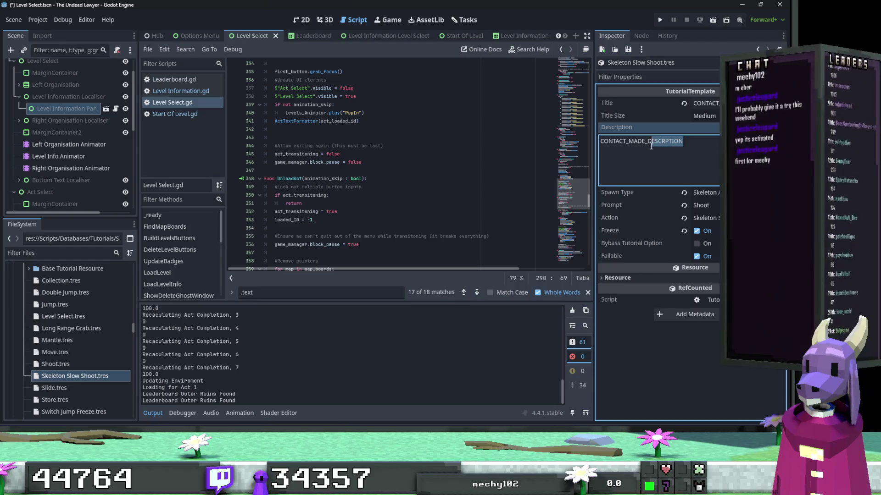
scroll(87, 348, down, 3)
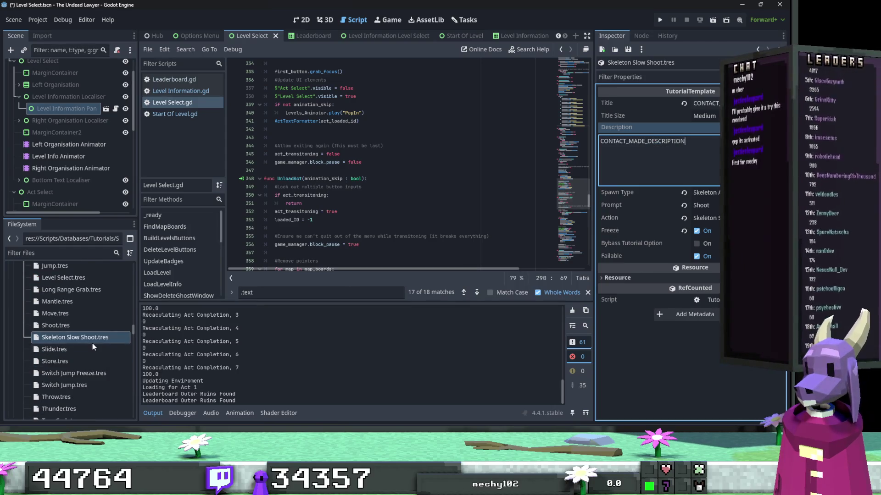
click(92, 346)
click(656, 142)
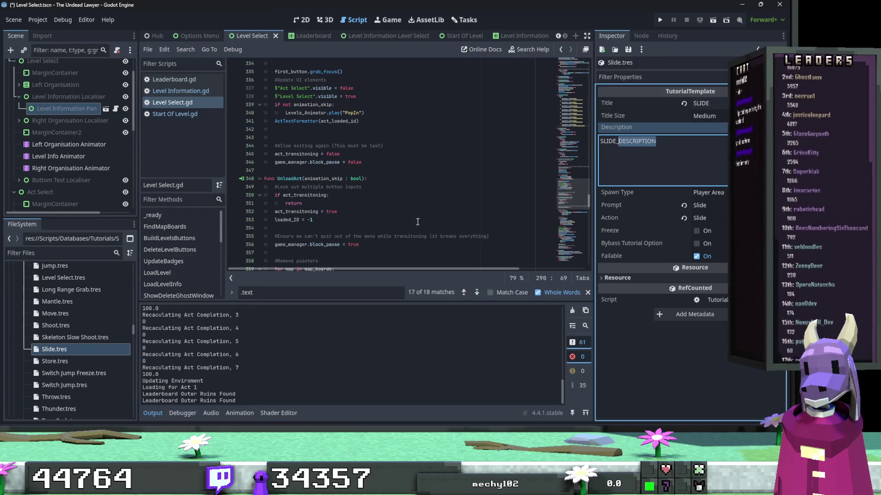
click(56, 361)
drag(663, 138, 618, 146)
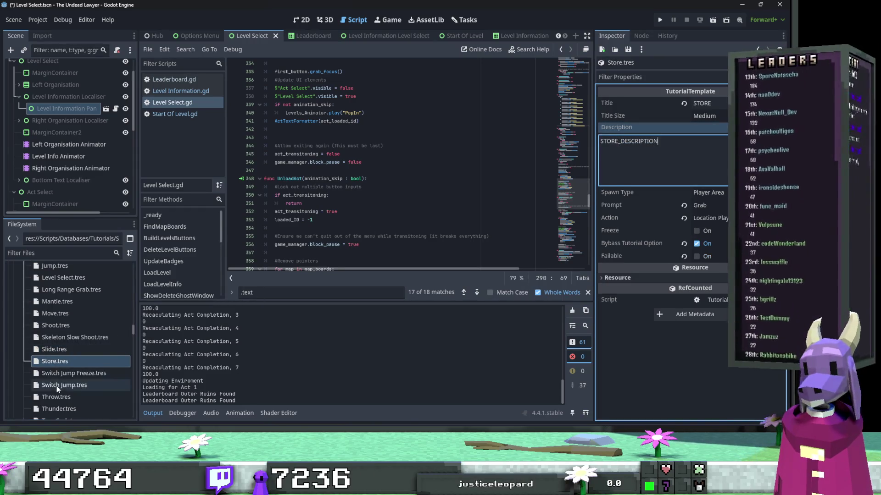
click(63, 372)
mouse_move(679, 140)
mouse_down()
mouse_move(641, 142)
mouse_move(680, 141)
mouse_up()
scroll(101, 356, down, 3)
click(99, 348)
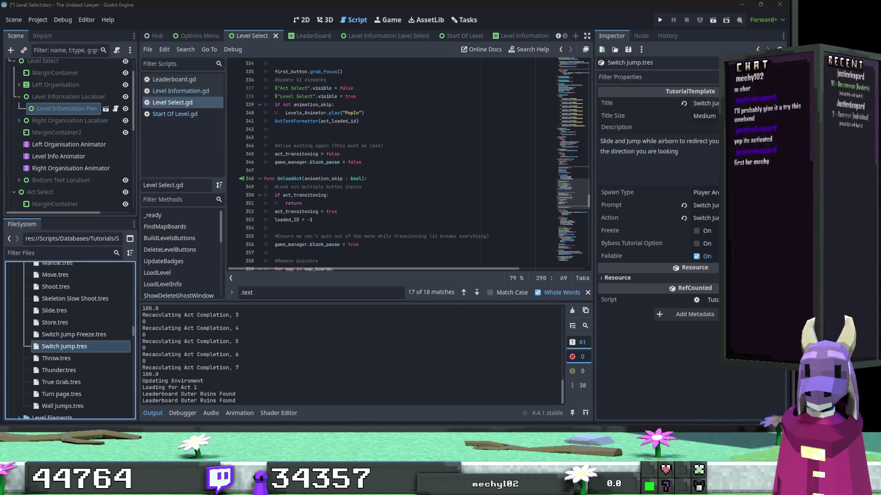
Replace the Switch Jump title and description with SWITCH_JUMP and SWITCH_JUMP_DESCRIPTION.
click(690, 150)
key(ctrl+a)
text(SWITCH_JUMP_DESCRIPTION)
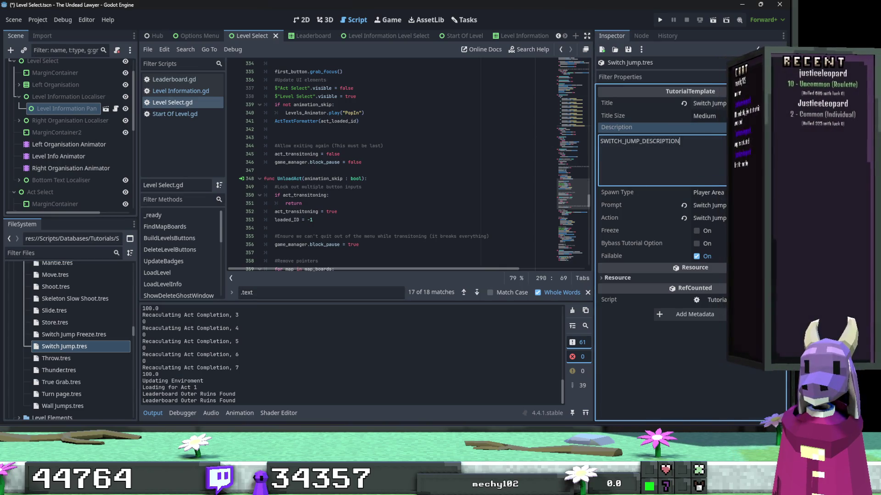
click(733, 106)
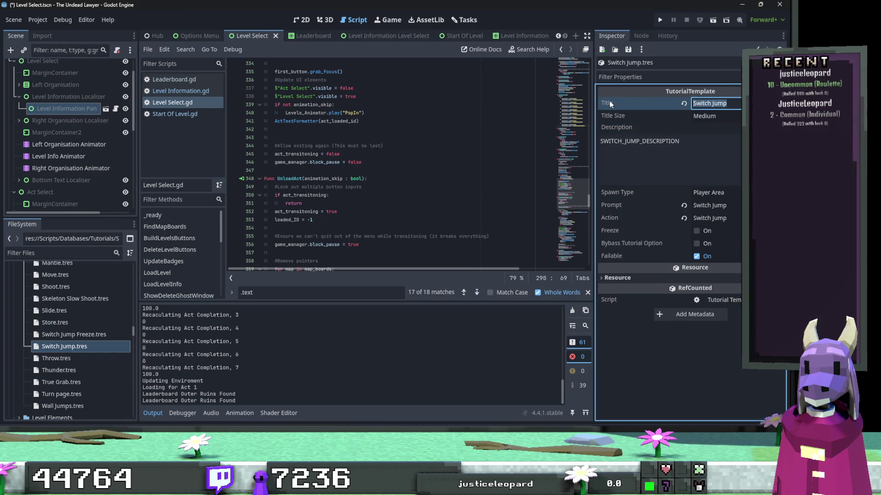
text(SWITCH_JUMP)
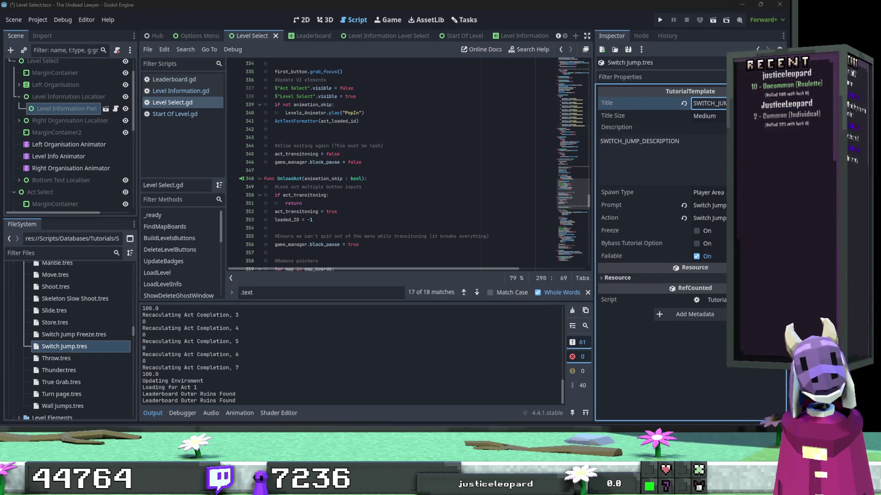
Set the Throw tutorial's title to THROW and its description to THROW_DESCRIPTION.
click(67, 359)
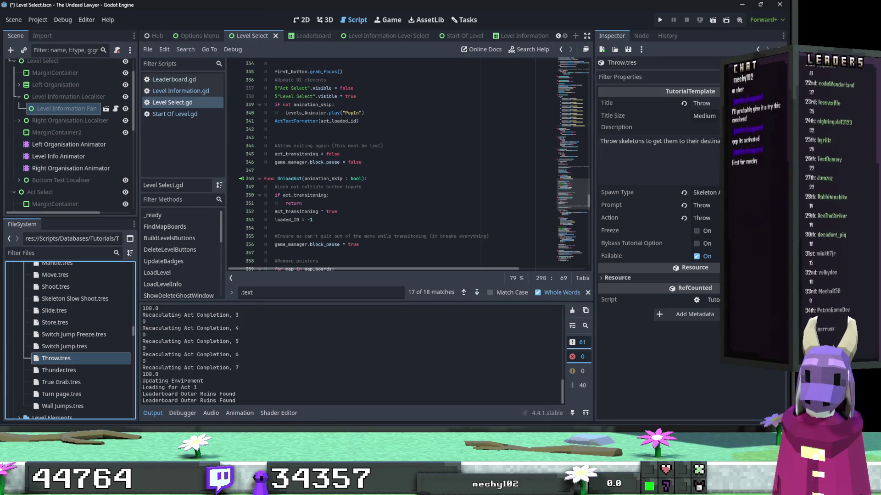
click(660, 159)
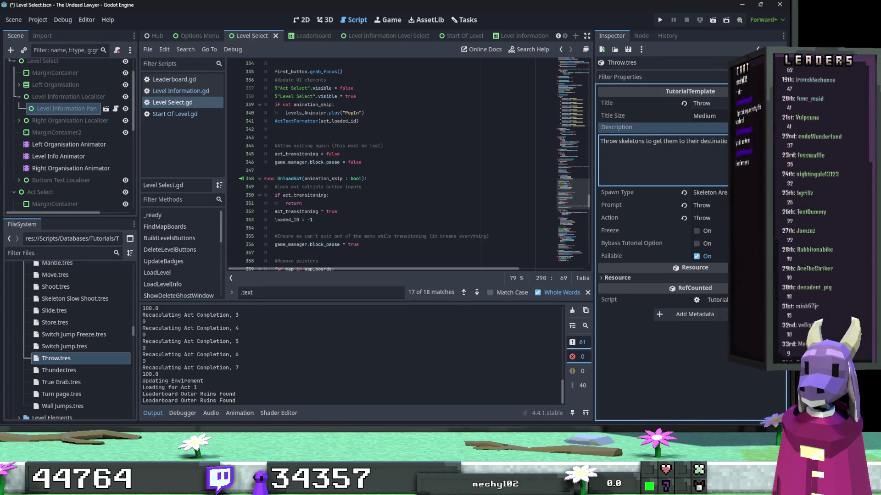
click(722, 105)
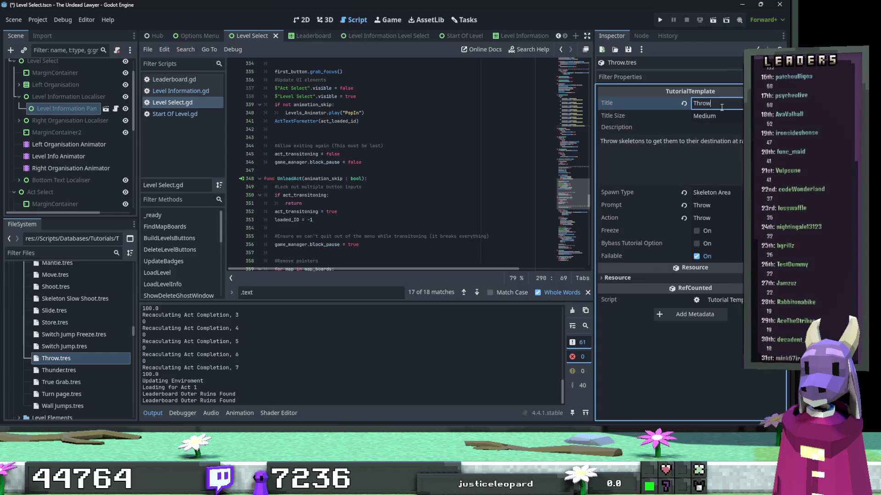
key(ctrl+a)
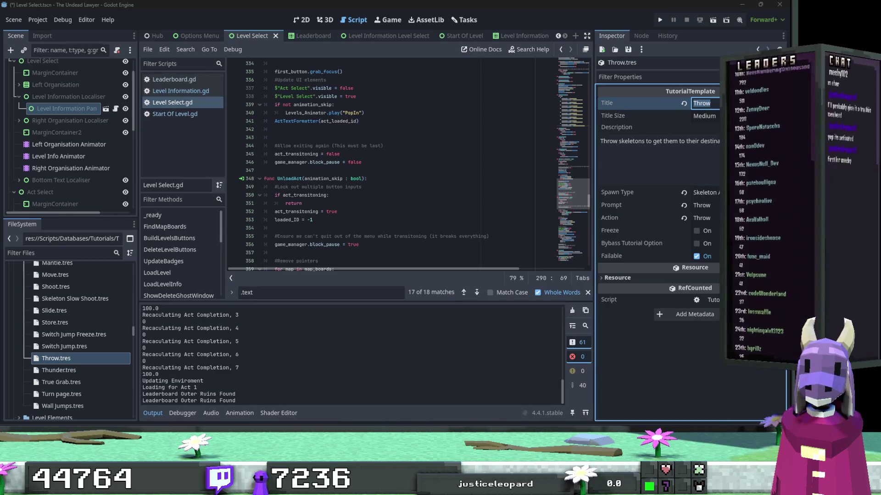
click(697, 140)
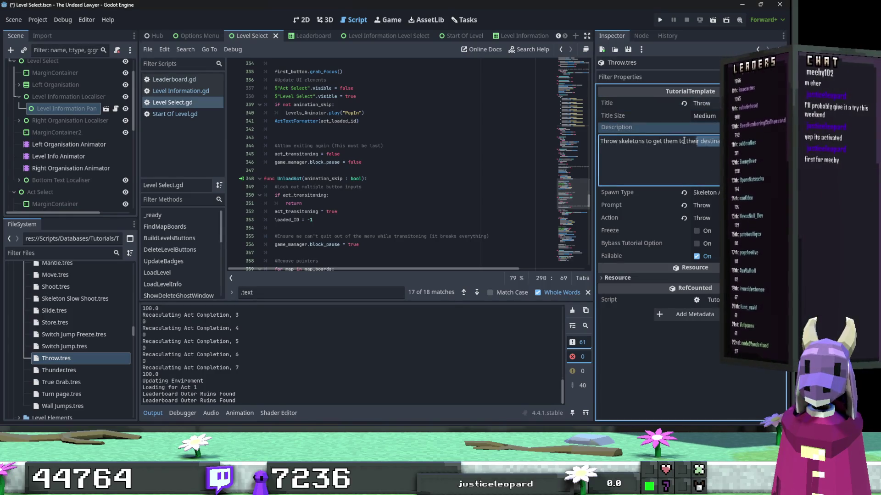
key(ctrl+a)
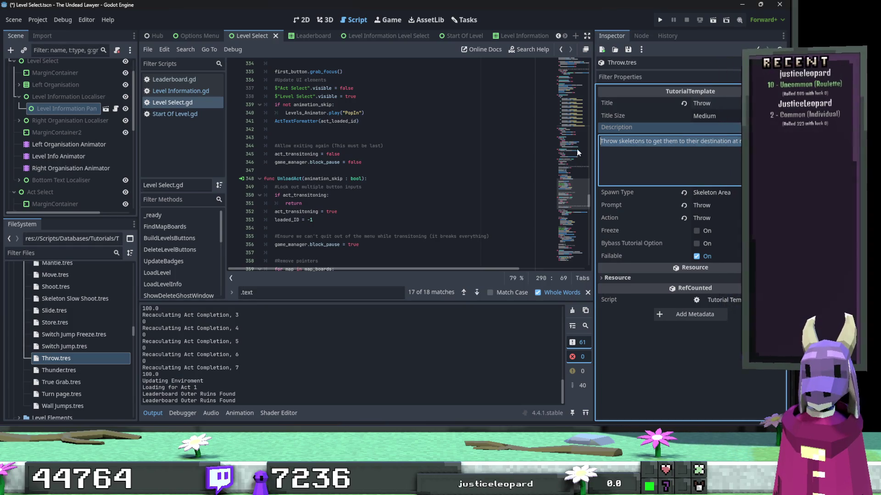
text(THROW_DESCRIPTION)
click(688, 102)
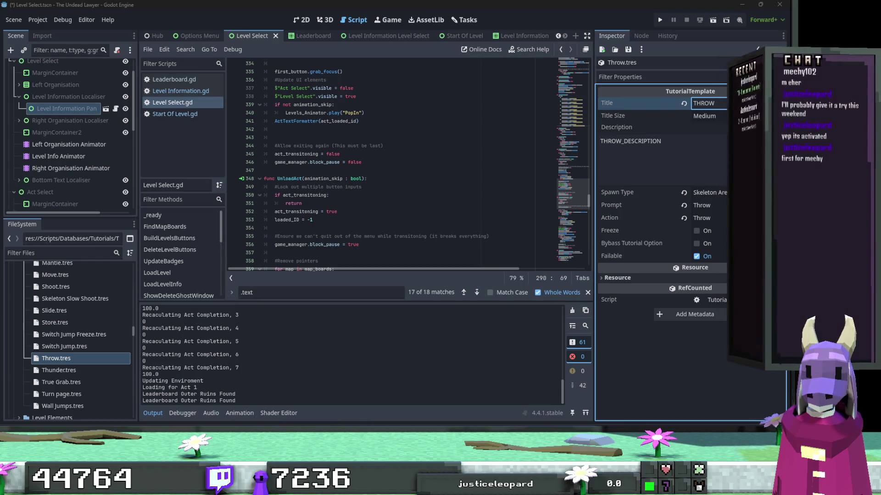
click(665, 151)
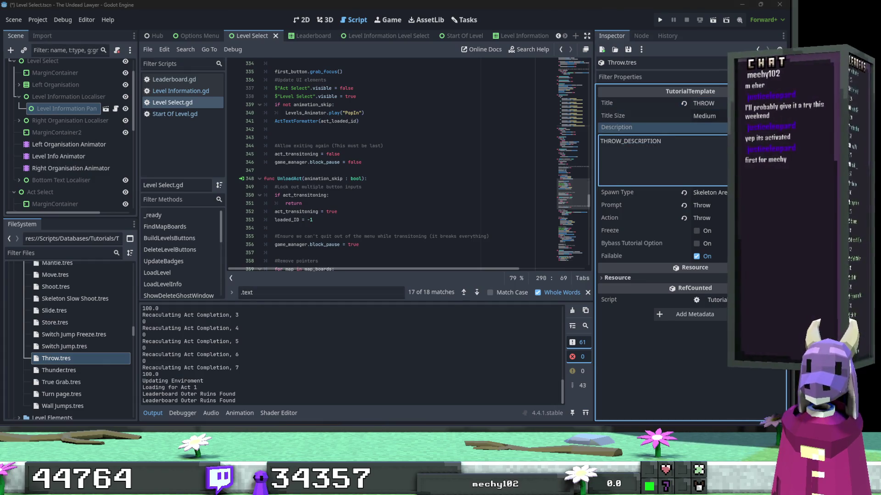
click(54, 370)
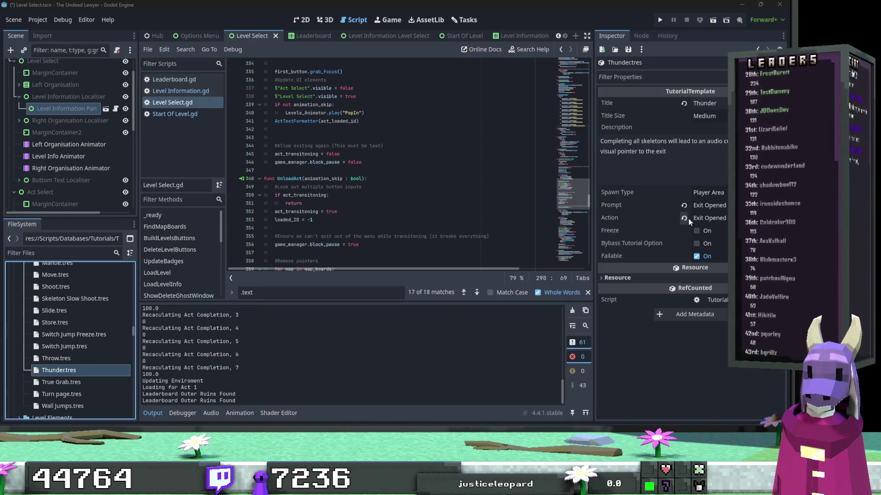
Set Thunder.tres's Title to THUNDER and its Description to THUNDER_DESCRIPTION.
click(677, 152)
key(ctrl+a)
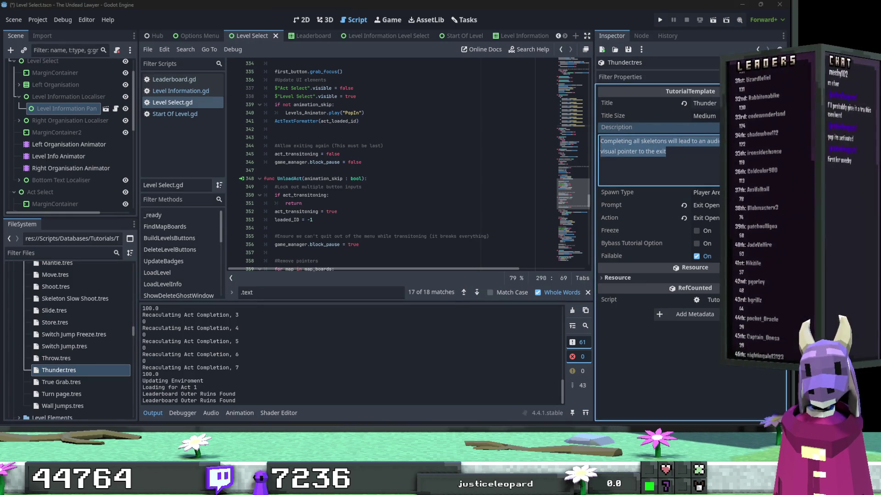
click(702, 104)
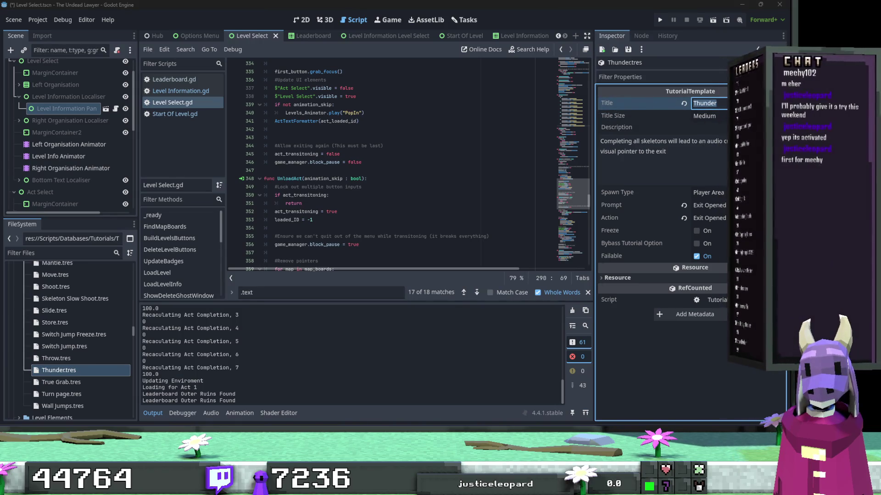
text(THUNDER)
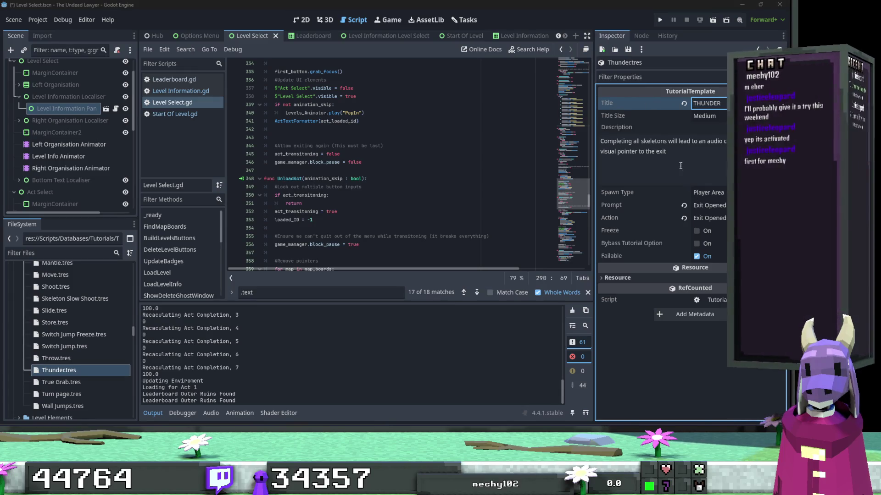
key(Tab)
text(THUNDER_DESCRIPTION)
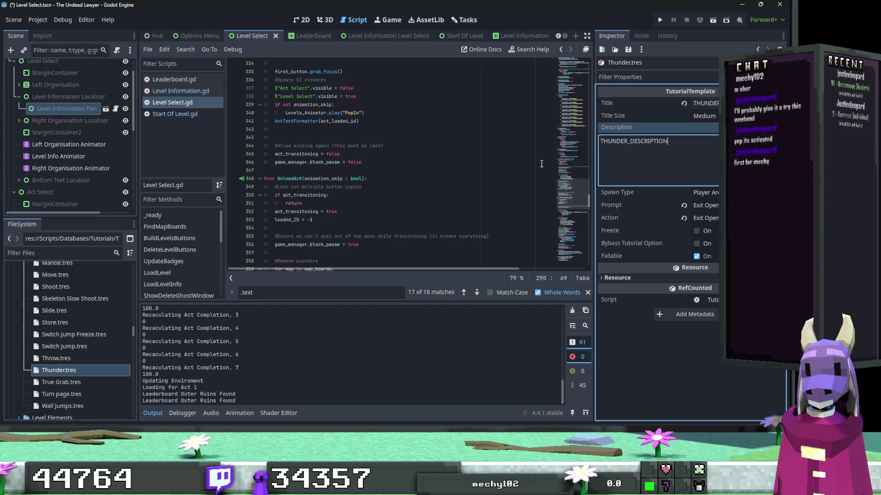
click(67, 380)
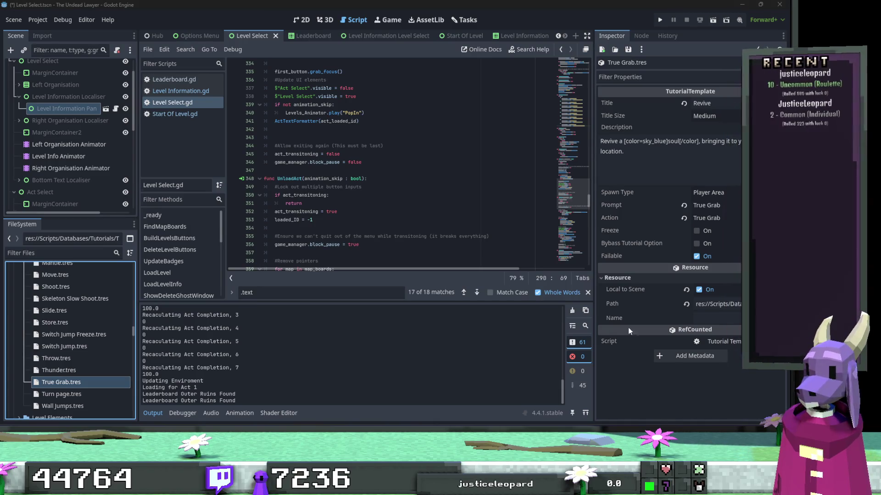
Rename the True Grab tutorial resource file to Revive.
click(64, 377)
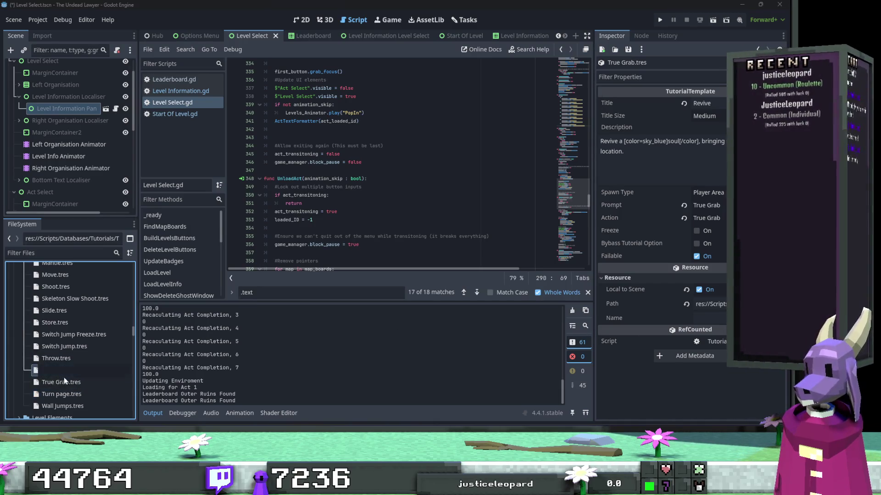
click(65, 384)
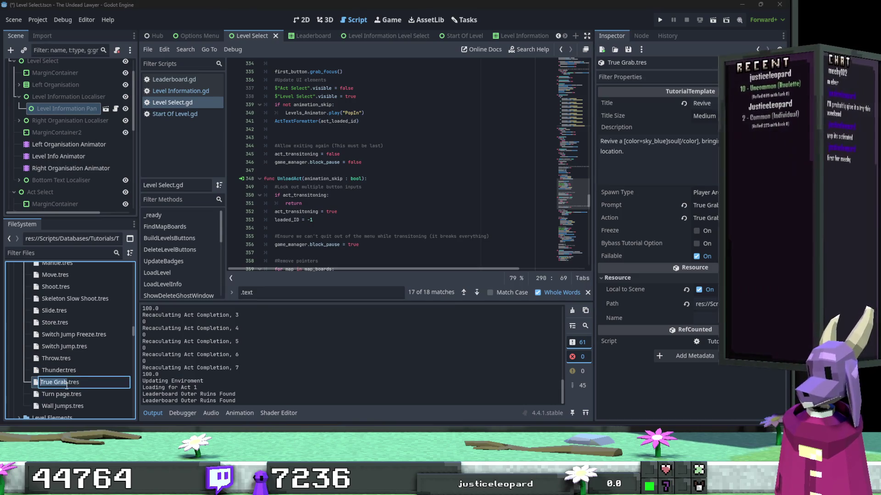
text(REV)
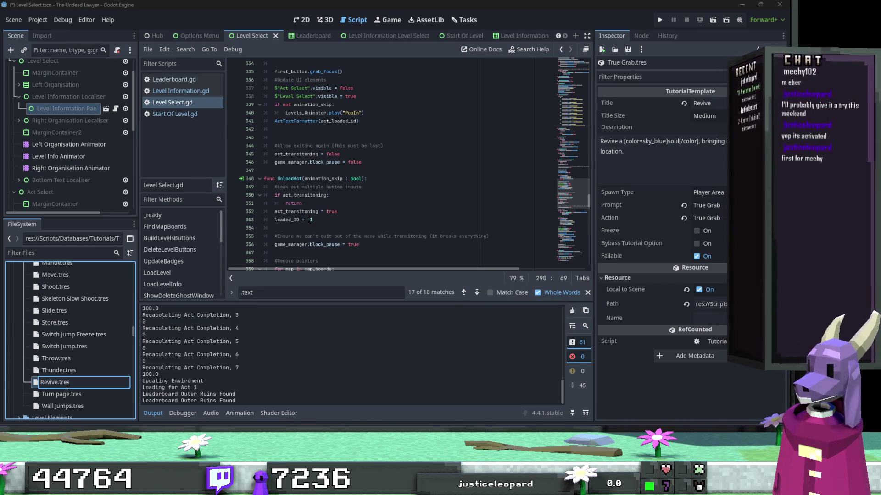
key(Return)
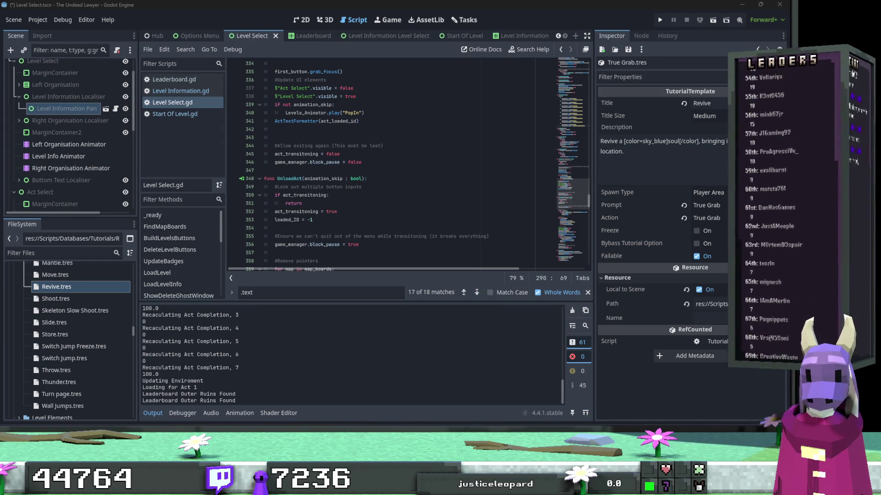
Set the Revive tutorial's title to REVIVE and its description to REVIVE_DESCRIPTION.
triple_click(634, 140)
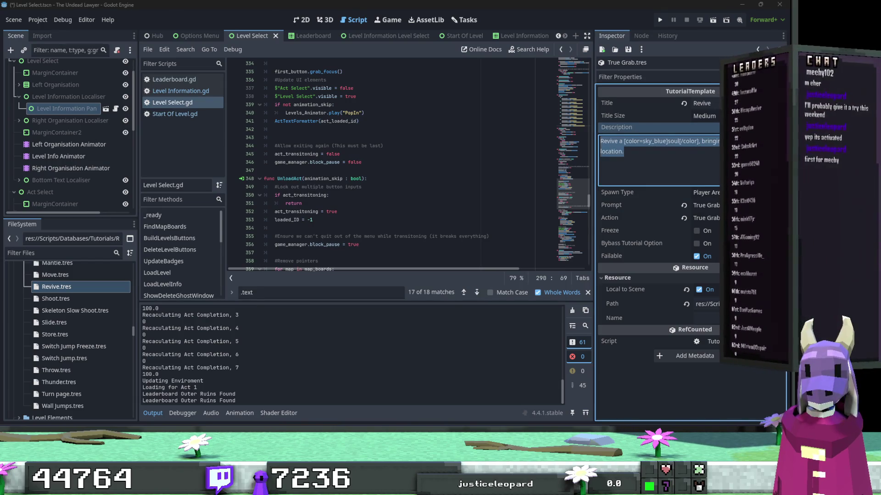
click(707, 103)
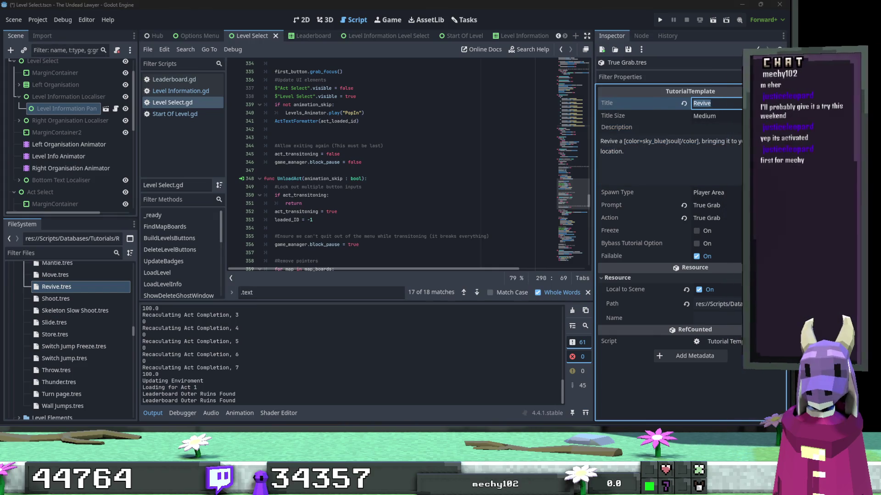
key(Tab)
text(REVIVE_DESCRIPTION)
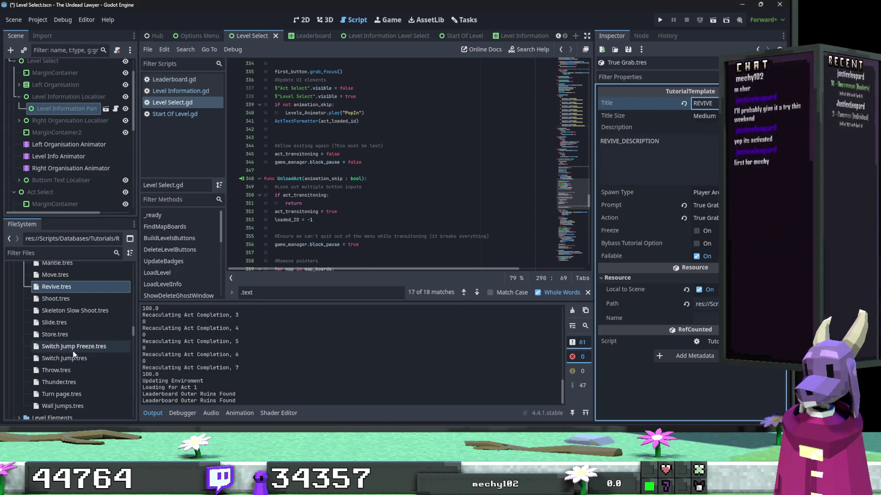
Review the Turn page tutorial's title and description, then bring up Wall Jumps.tres.
scroll(79, 356, down, 1)
click(79, 362)
click(79, 374)
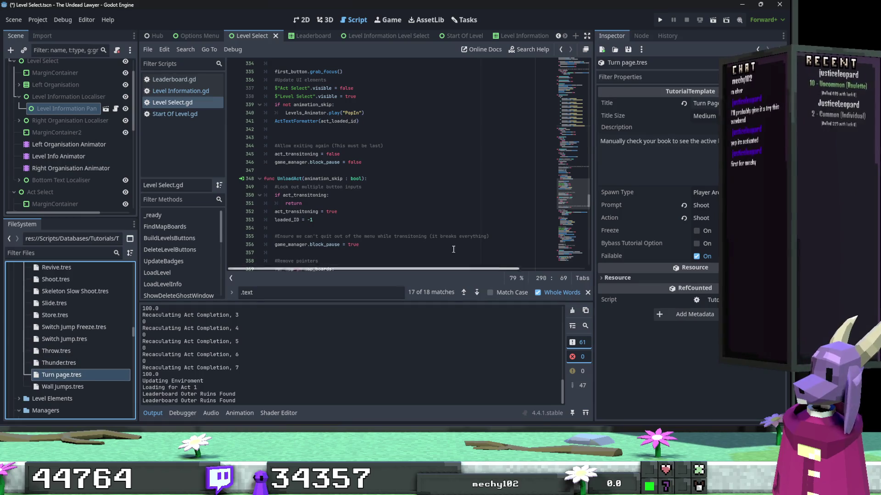
click(608, 108)
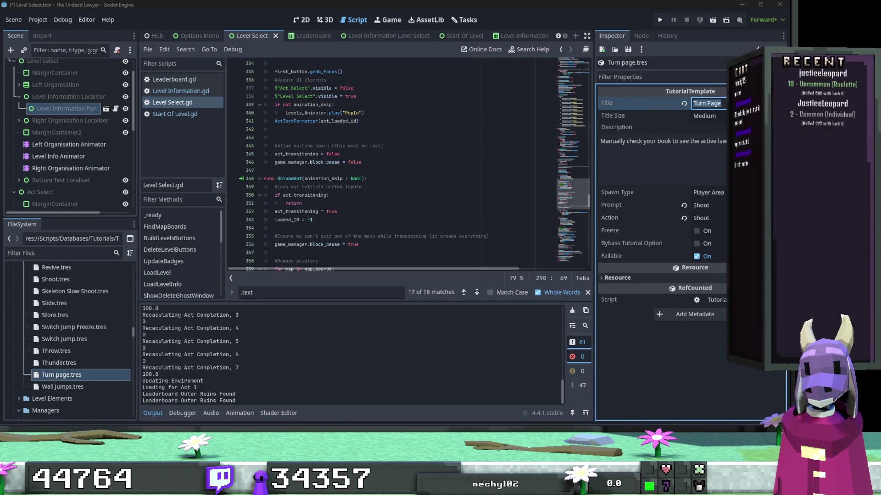
key(Tab)
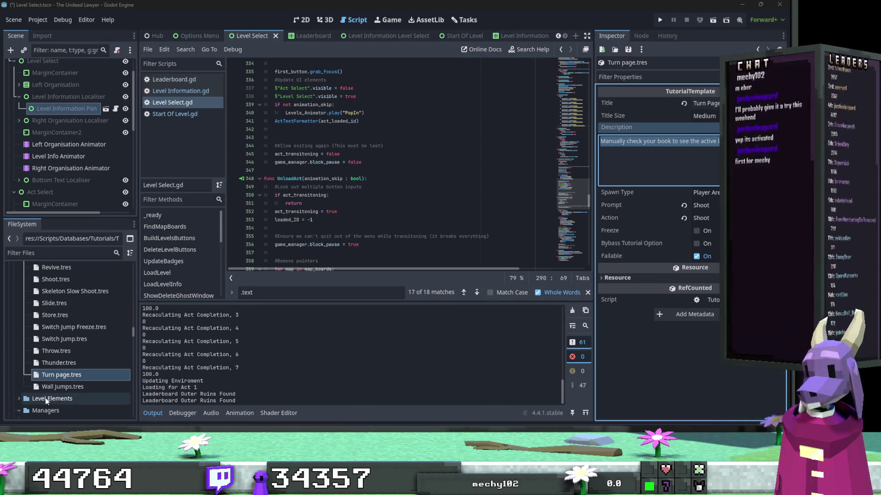
click(63, 387)
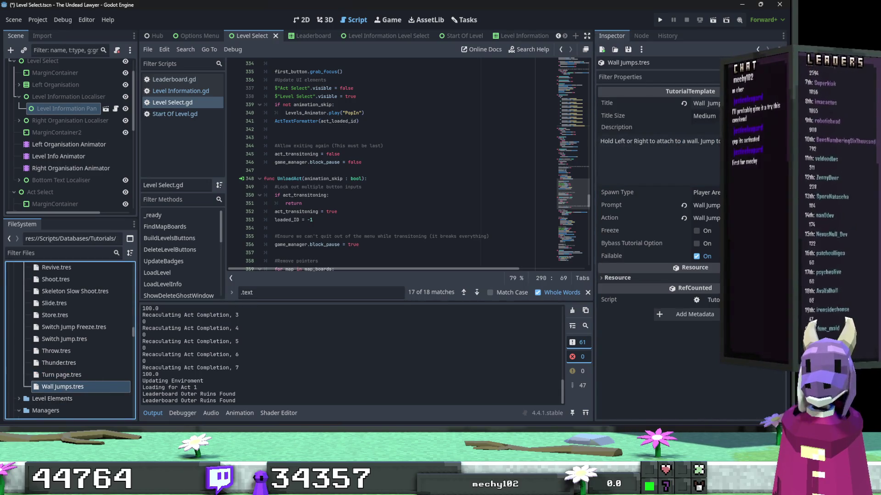
Set the Wall Jumps title to WALL_JUMP and its description to WALL_JUMP_DESCRIPTION.
click(661, 155)
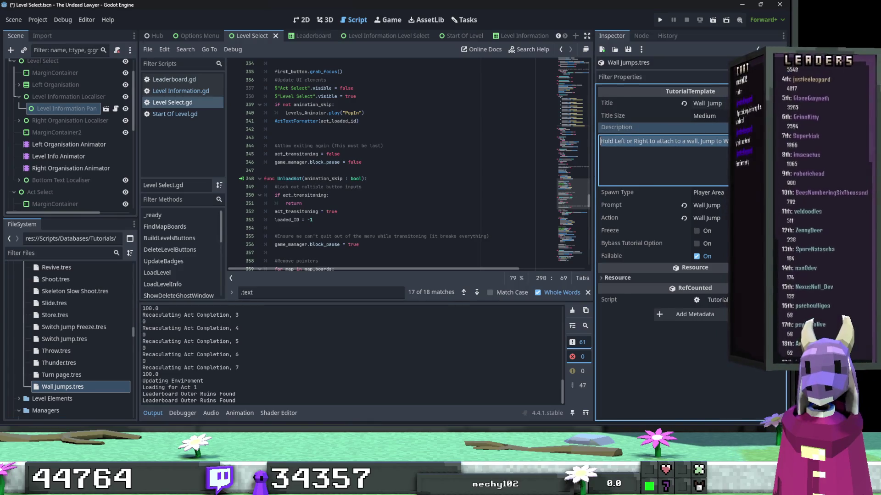
click(730, 104)
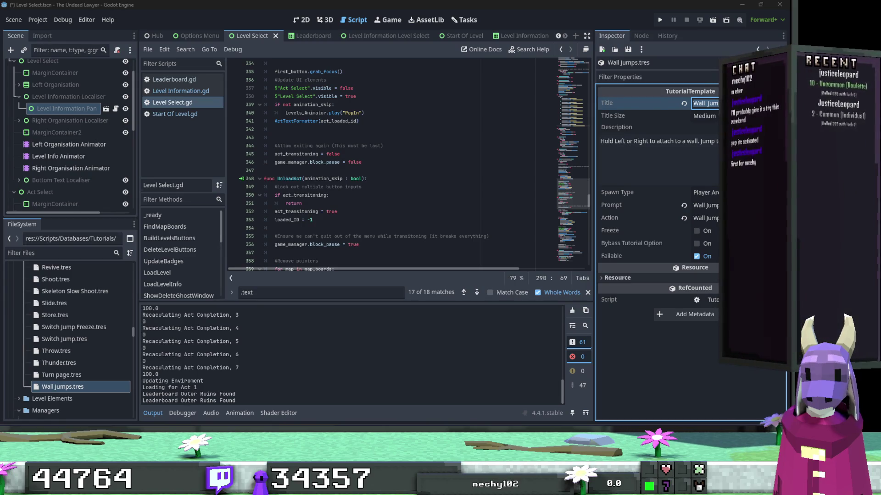
click(613, 115)
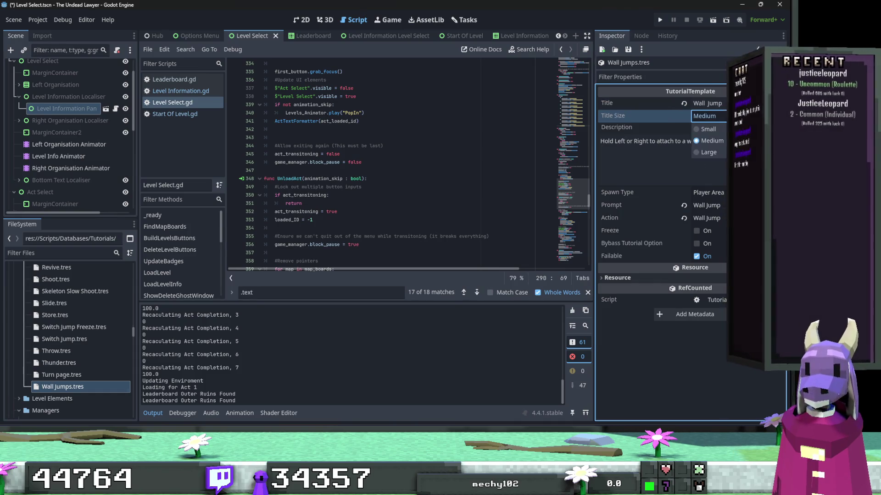
click(711, 103)
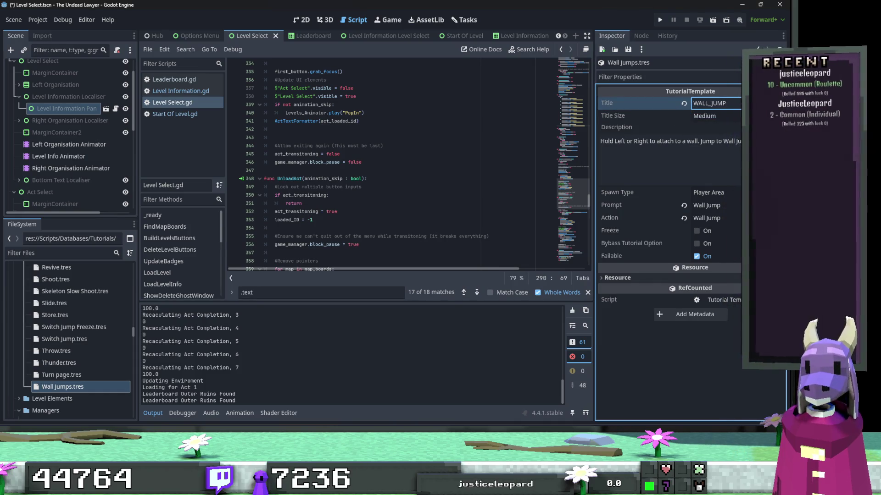
click(660, 156)
key(ctrl+a)
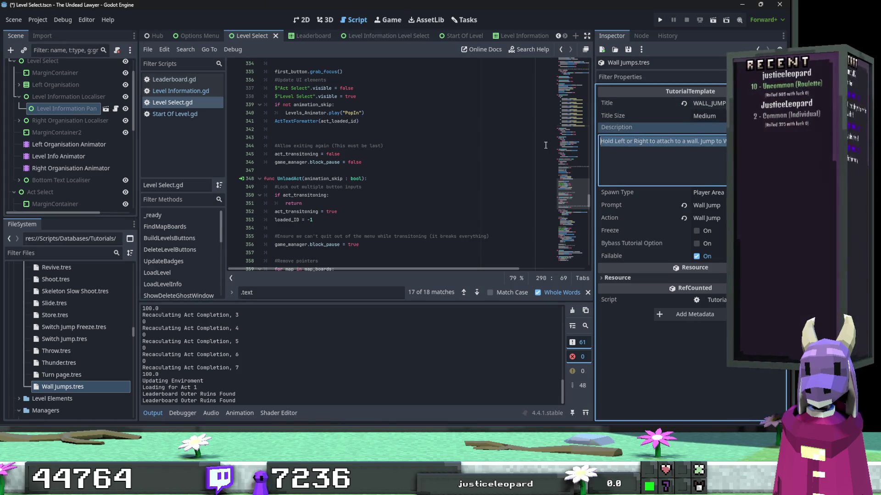
text(WALL_JUMP_DESCRIPTION)
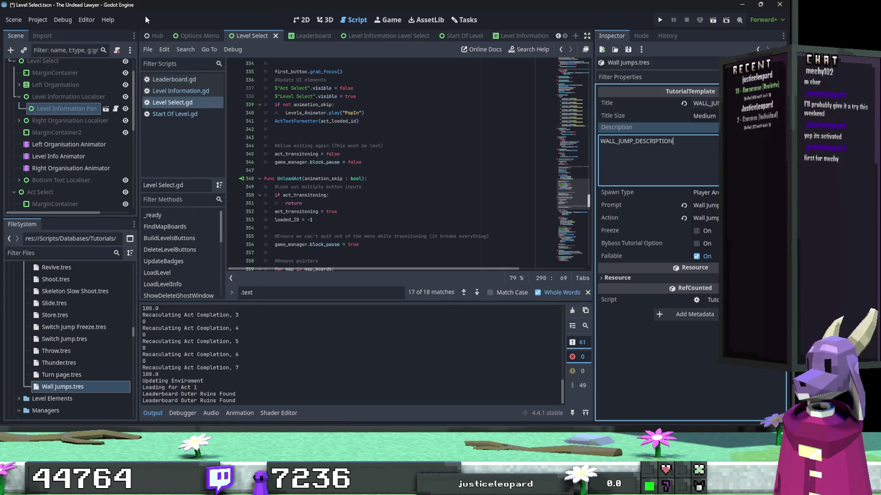
Save the edited resources and run the project to test the changes.
key(ctrl+s)
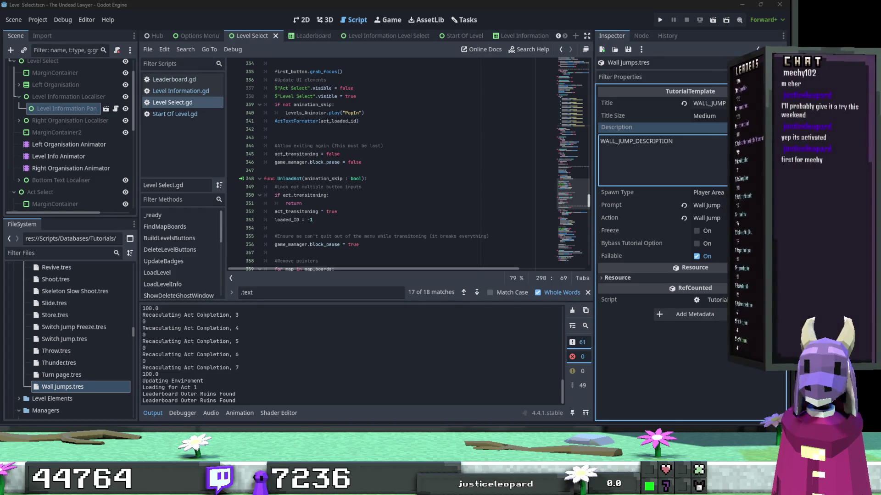
scroll(133, 334, down, 1)
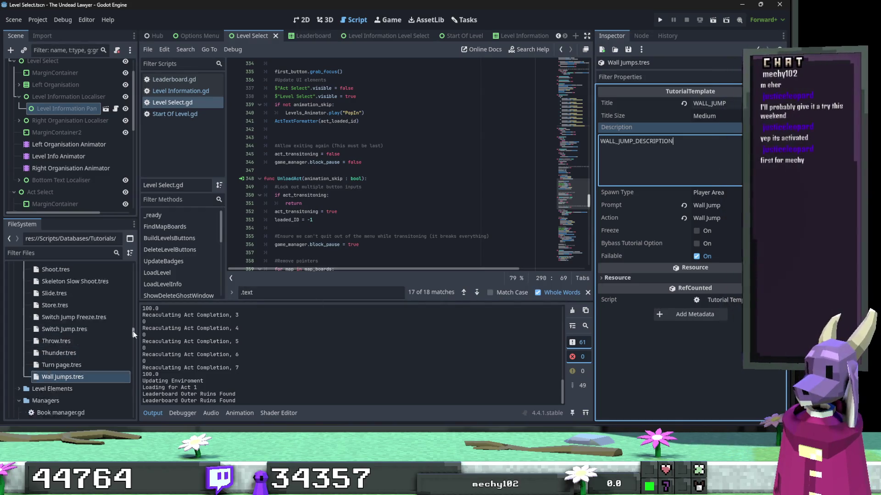
scroll(133, 334, down, 10)
click(74, 346)
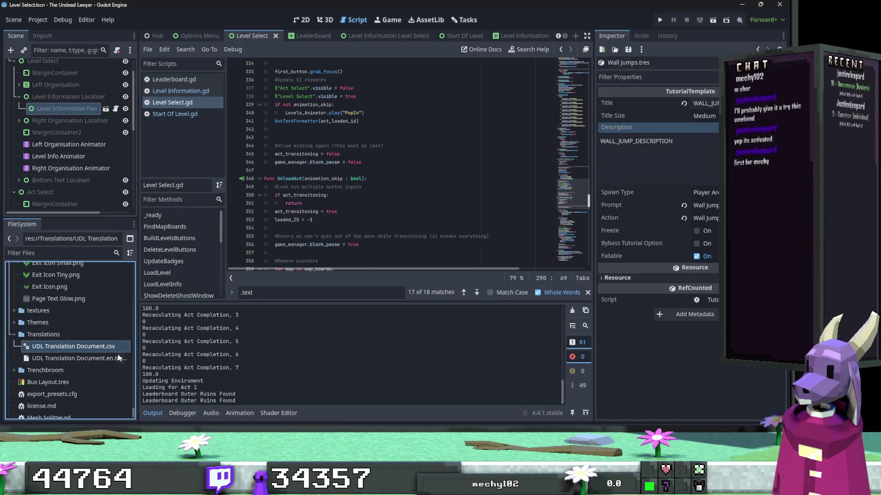
click(361, 163)
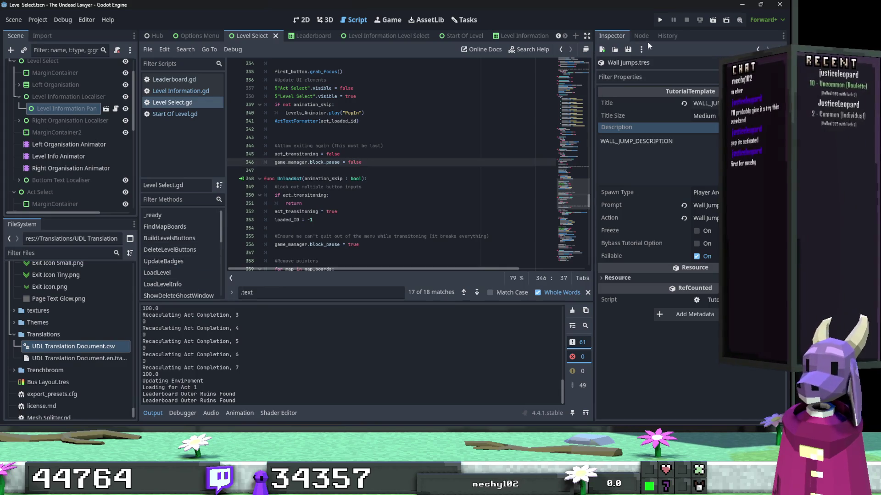
click(659, 21)
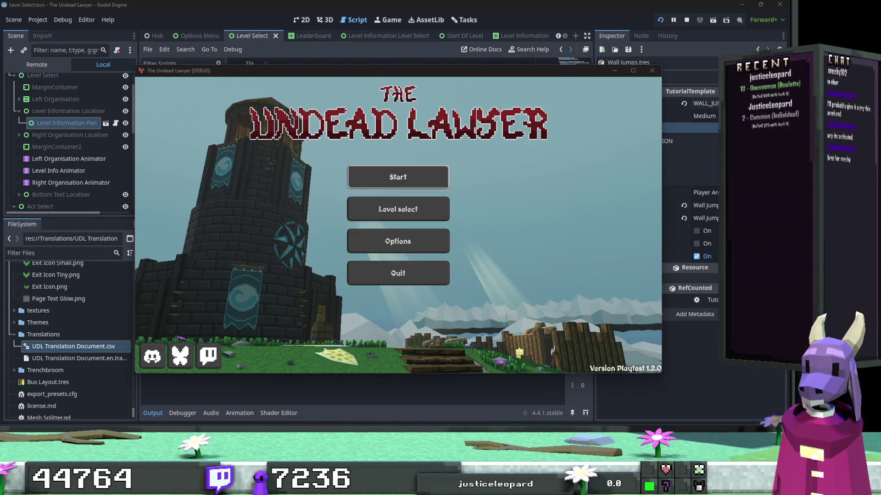
Maximize the game, start A New Body from Tutorials, and enable Show tutorials in Gameplay options.
click(633, 71)
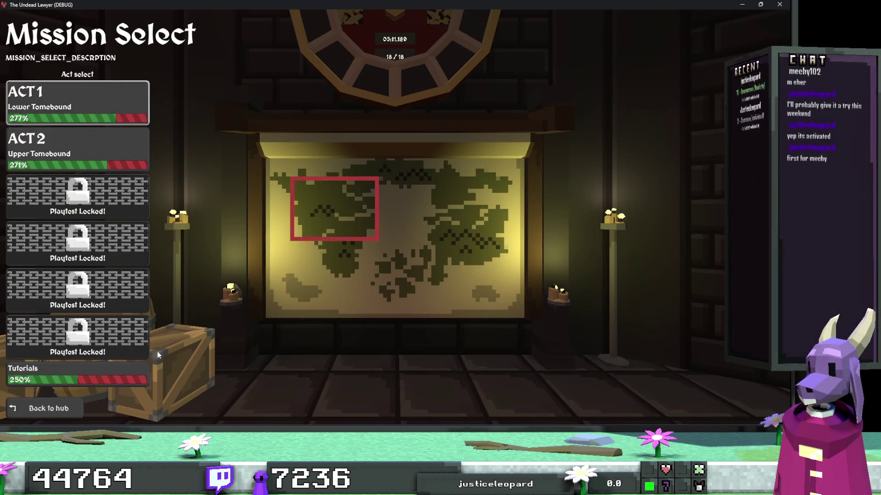
click(41, 372)
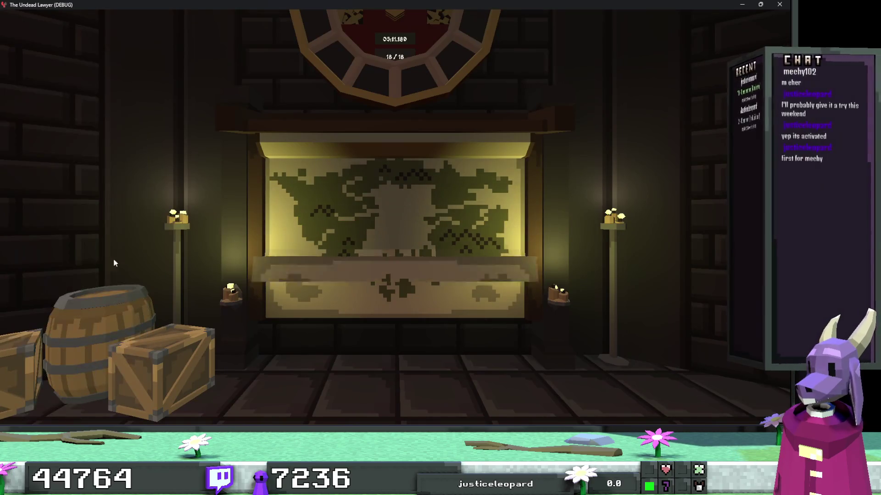
key(space)
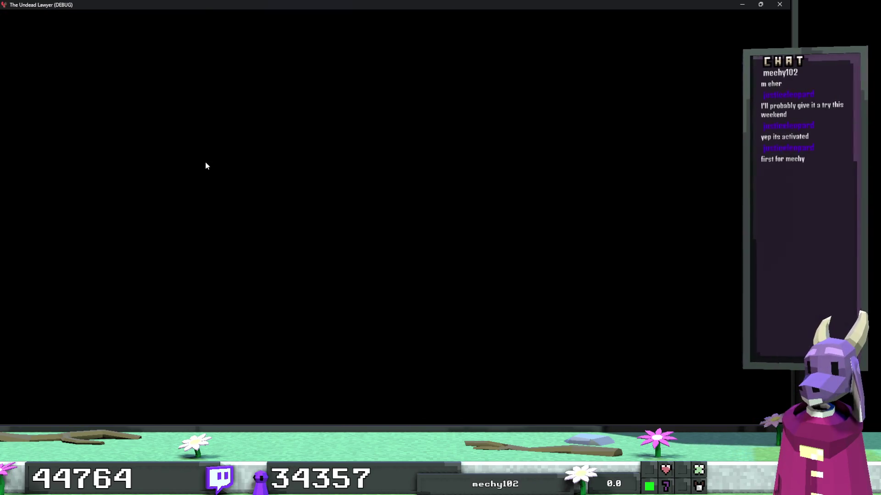
key(space)
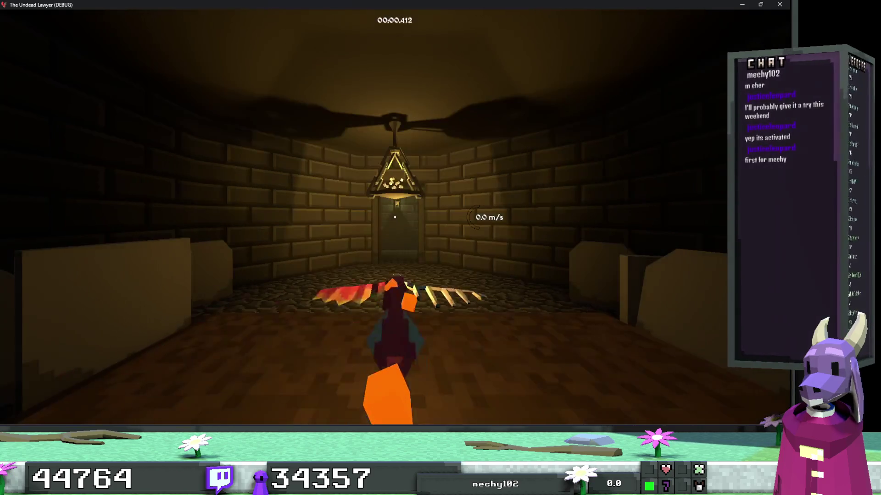
key(Escape)
click(394, 274)
click(333, 54)
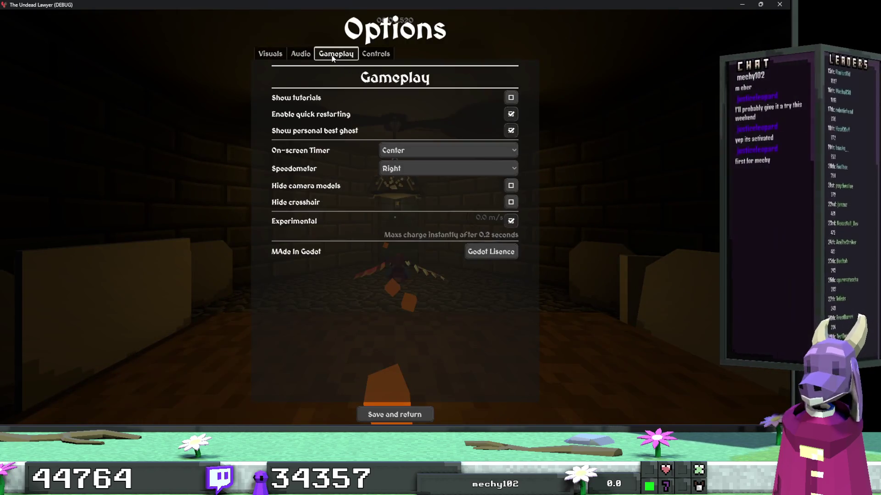
click(510, 98)
key(Escape)
key(Escape)
Restart A New Body and play it to completion, clearing the movement and Jump tutorials.
key(r)
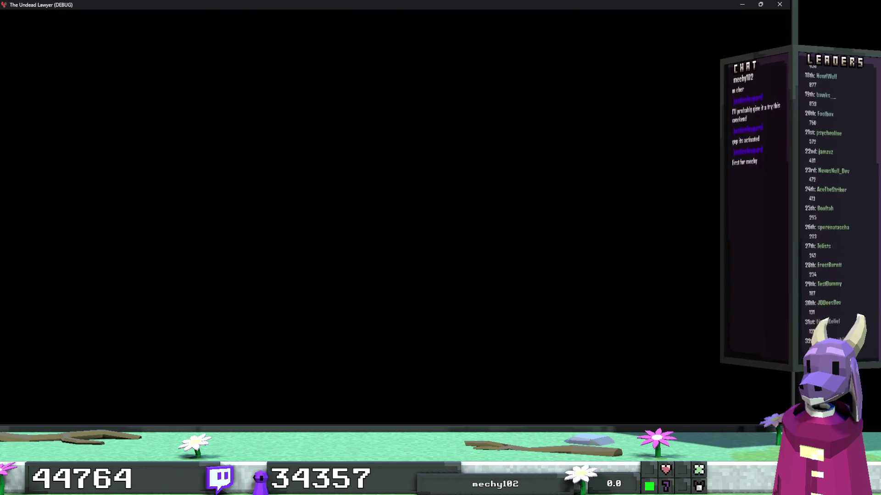
key(space)
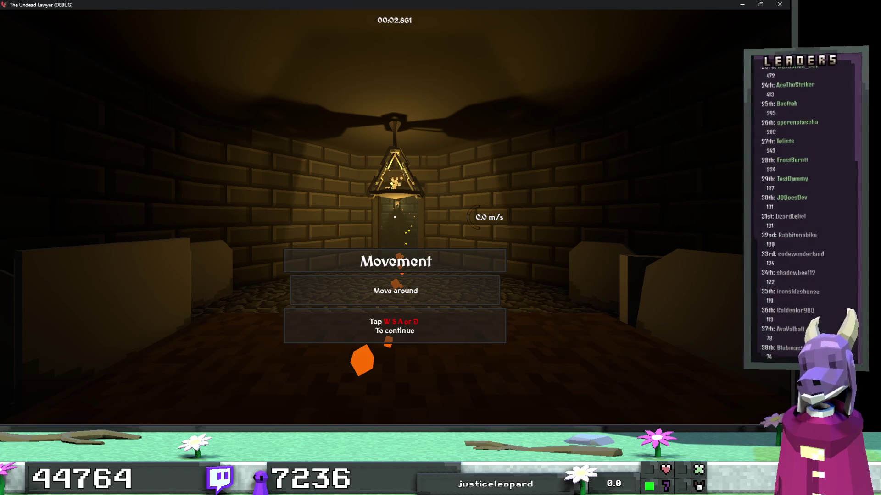
key(w)
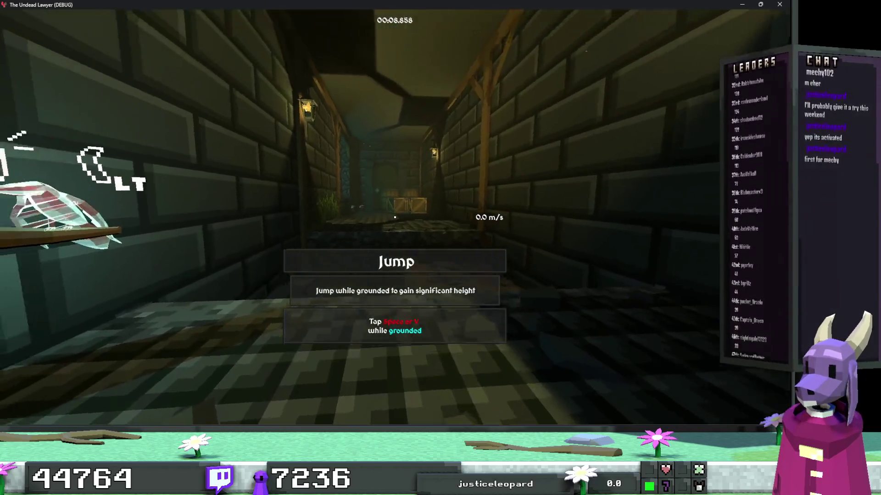
key(w)
key(space)
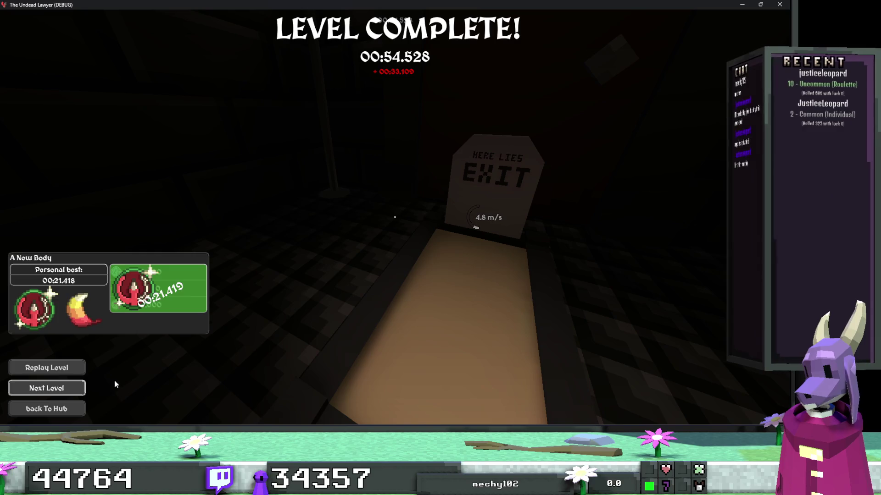
click(77, 386)
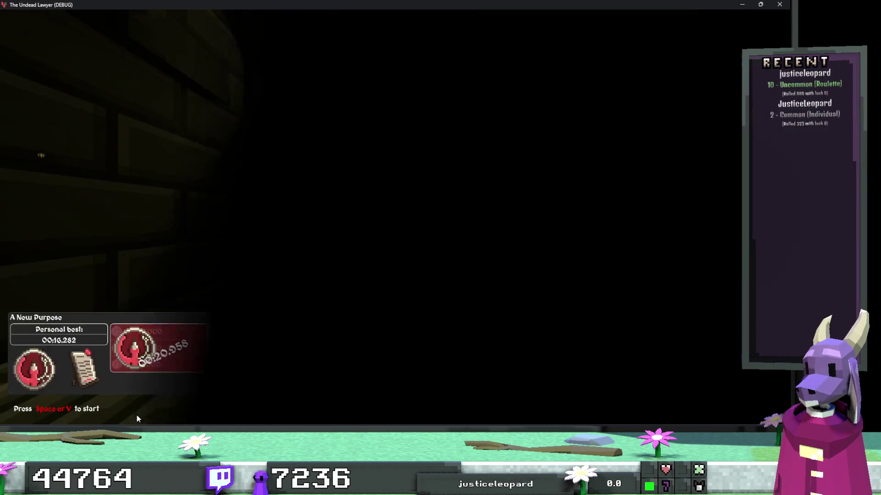
Play A New Purpose through, reviving, shooting, grabbing and throwing skeletons until Level Complete.
key(w)
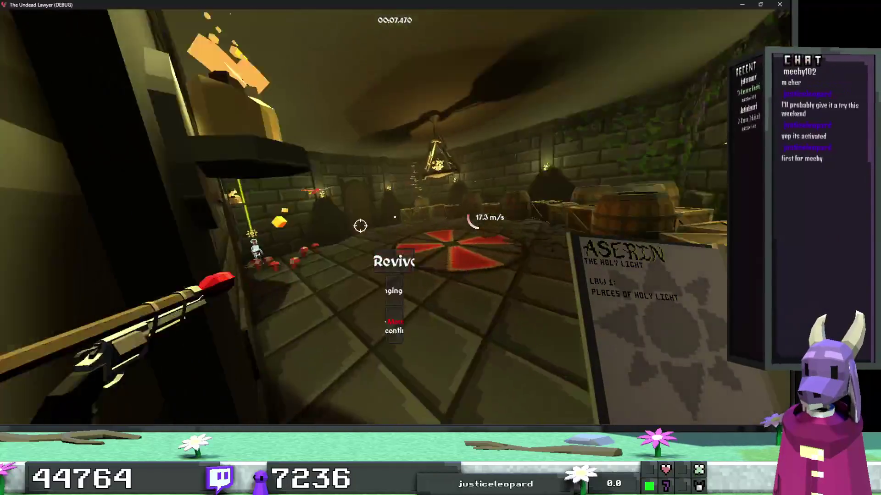
key(r)
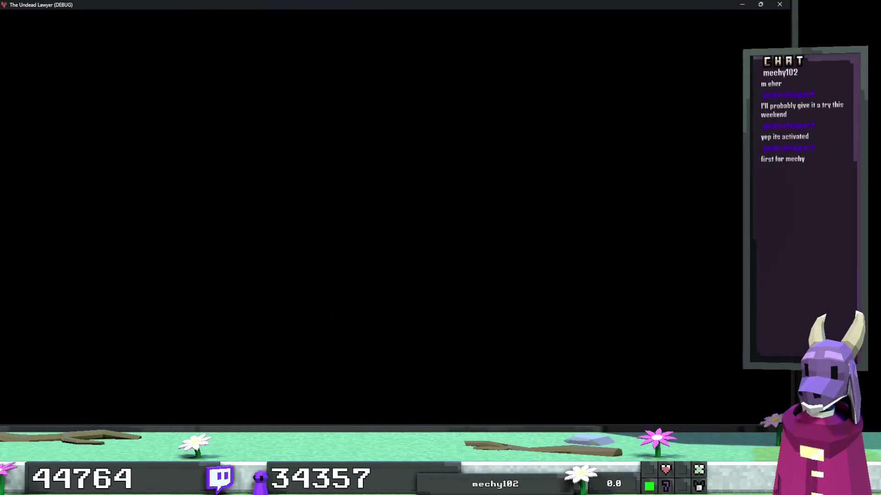
key(w)
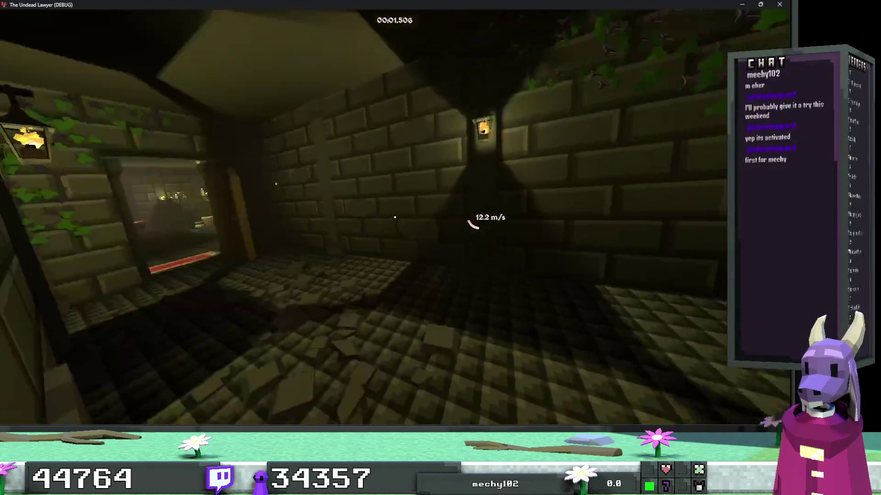
key(w)
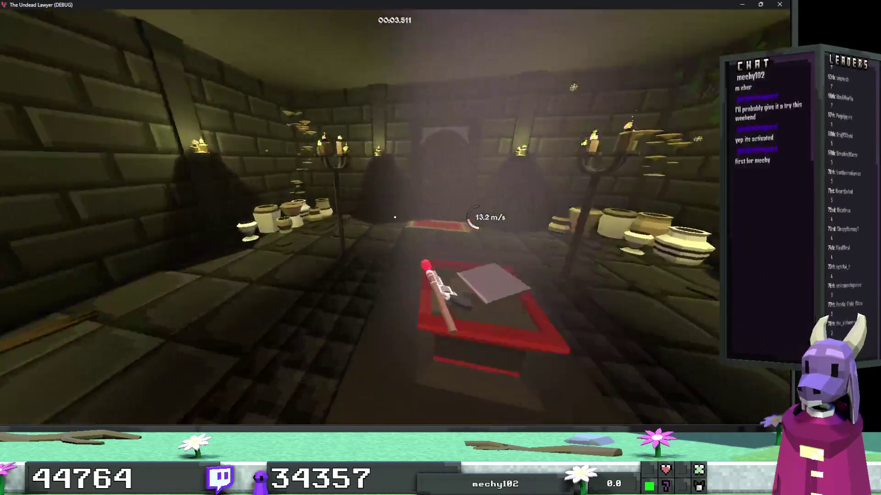
key(w)
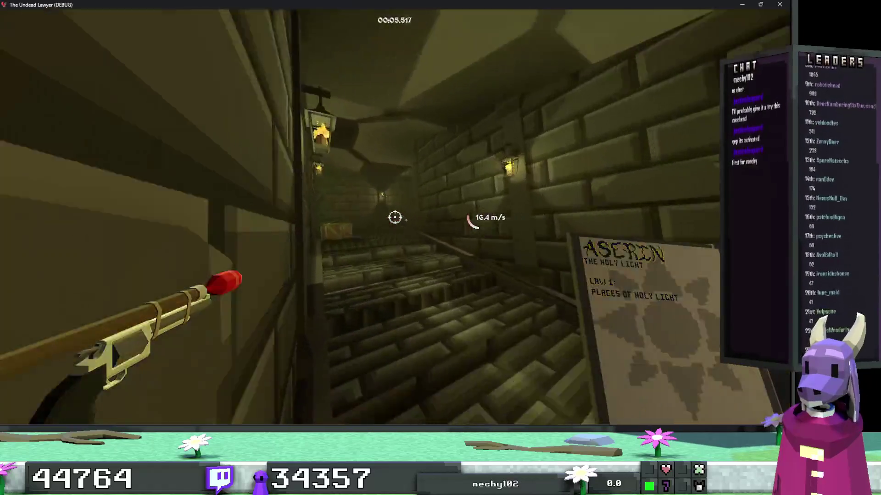
key(w)
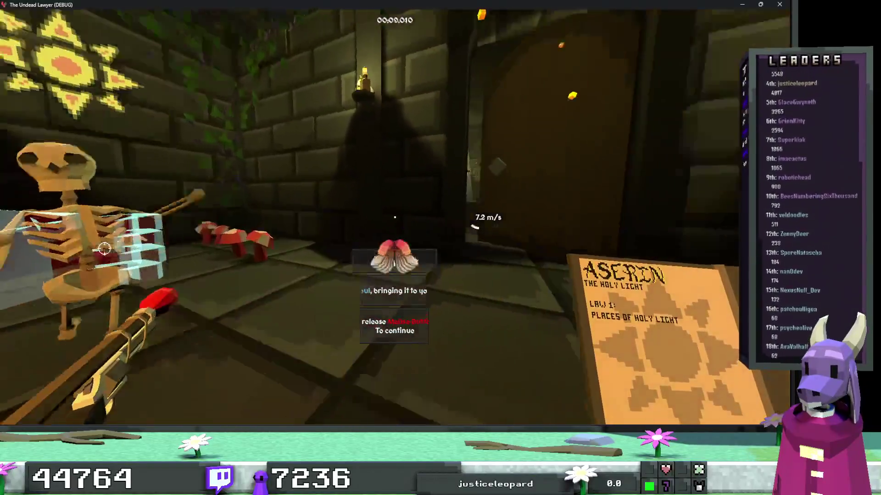
click(394, 217)
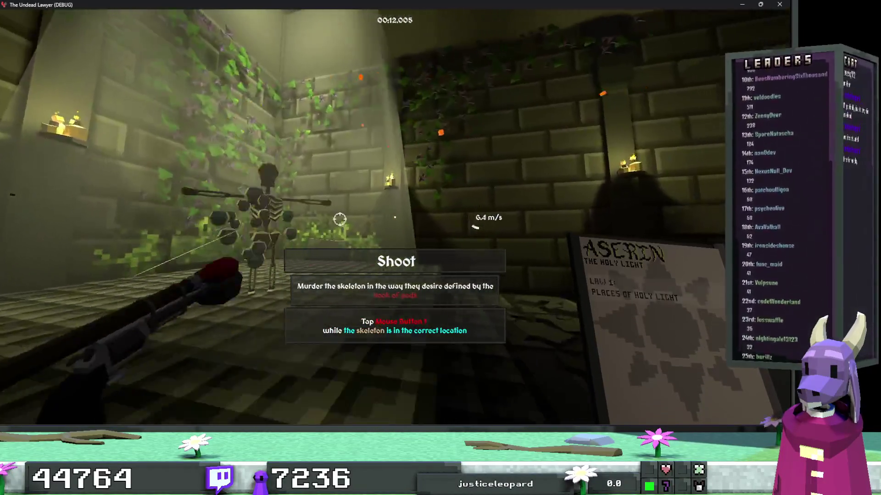
click(395, 217)
key(w)
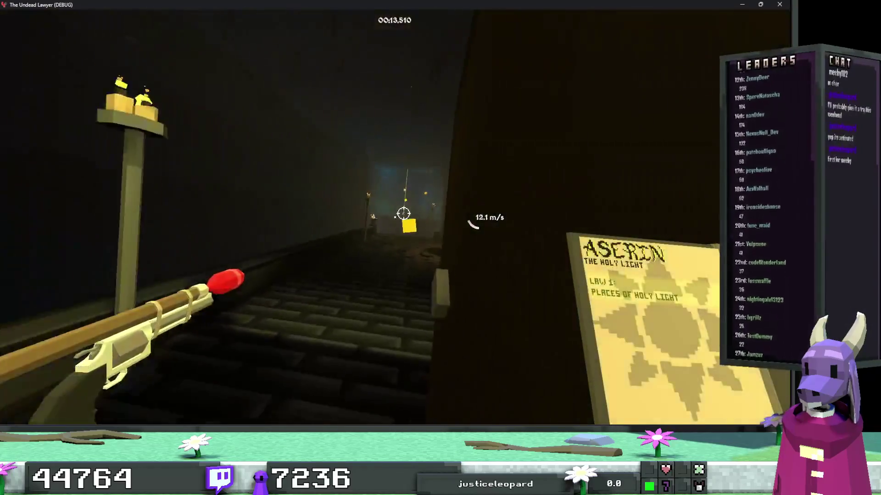
right_click(395, 217)
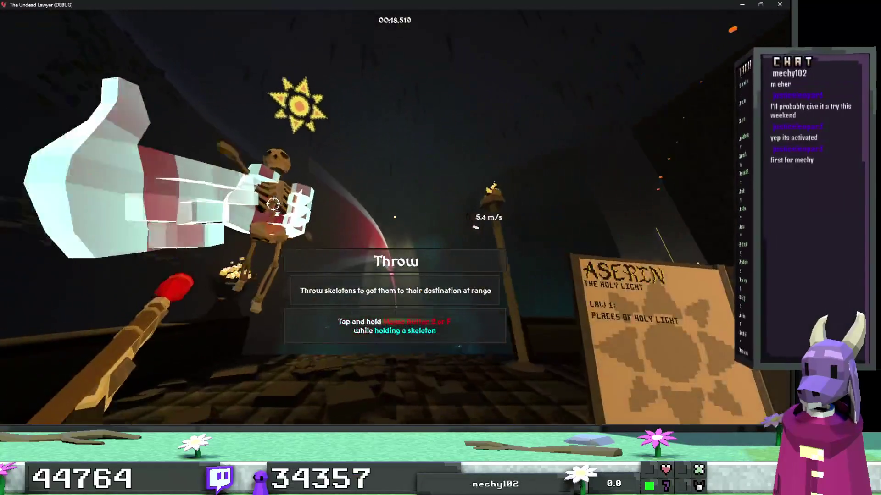
click(394, 217)
key(w)
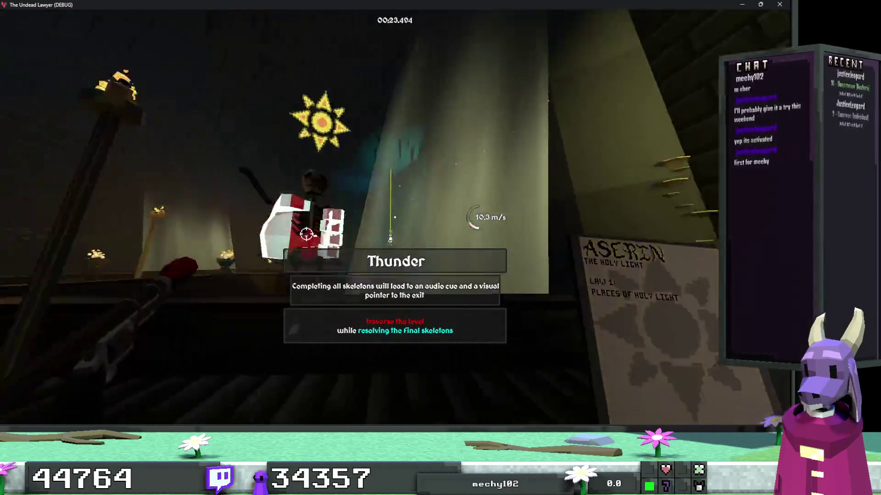
click(394, 218)
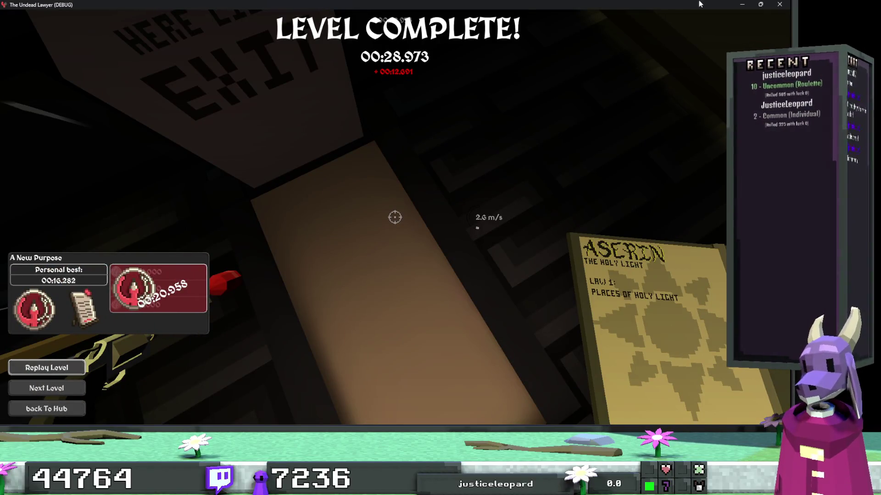
Close the game and filter the FileSystem for 'End of level'.
click(778, 4)
click(41, 252)
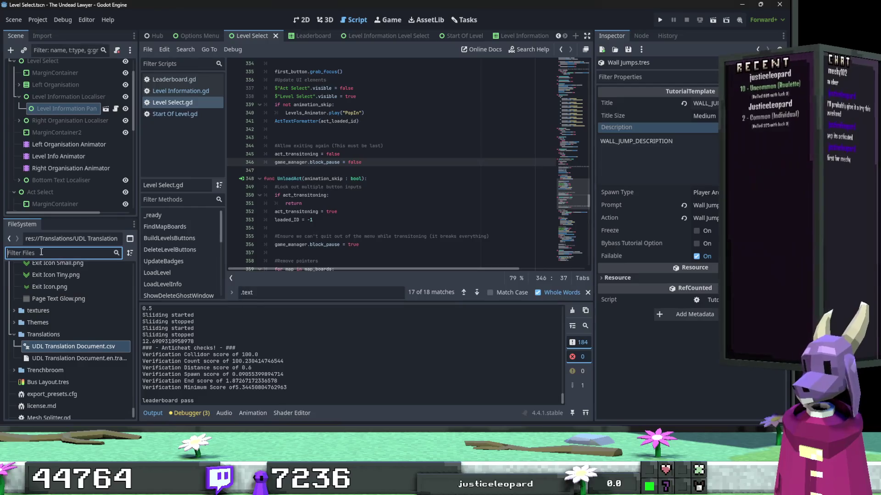
text(End of level)
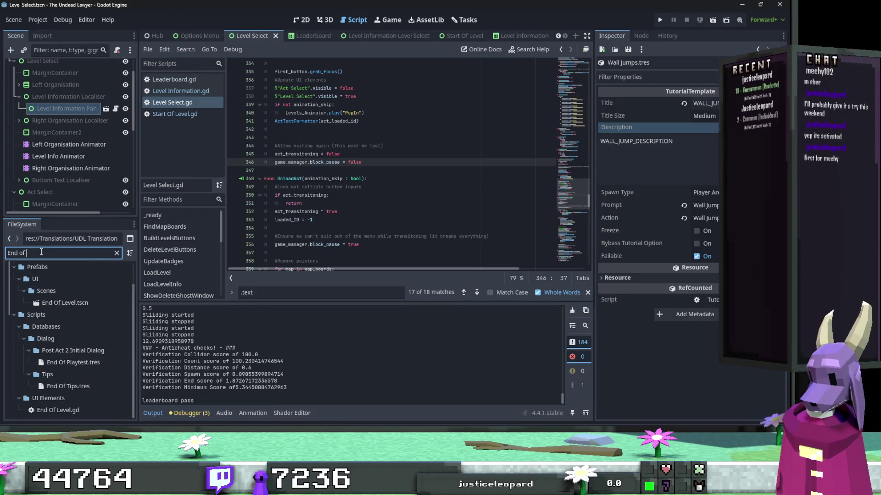
double_click(65, 328)
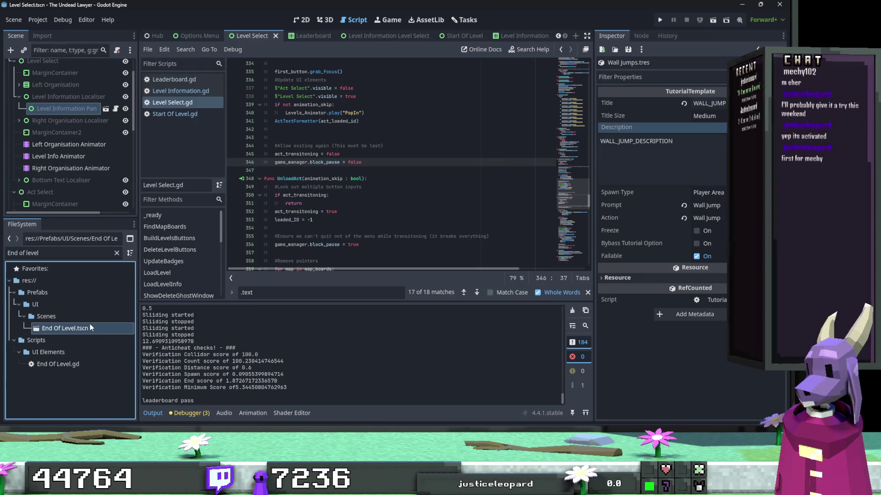
In the End Of Level scene's 2D view, change the Replay Level button's text to RESTART_LEVEL.
click(301, 20)
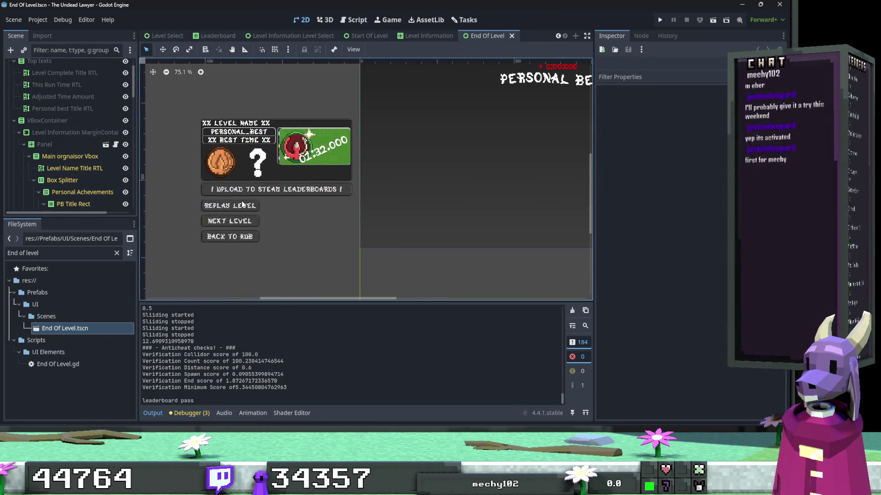
click(242, 205)
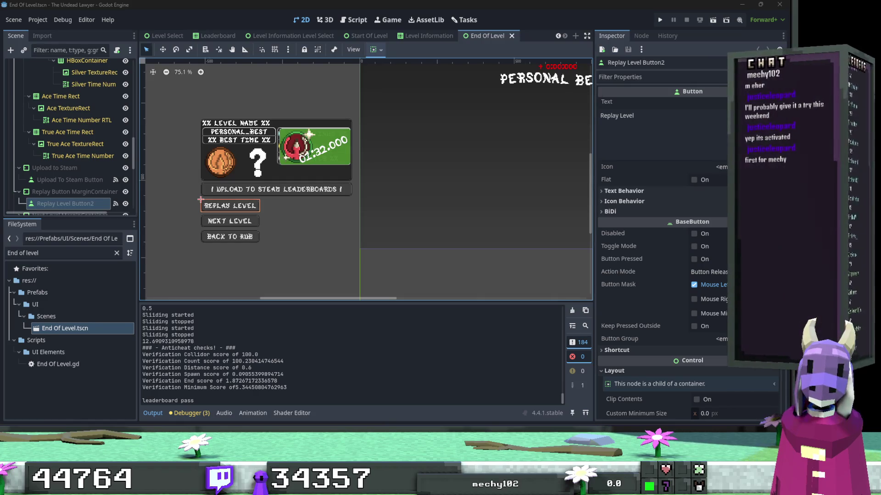
click(653, 115)
drag(652, 115, 531, 114)
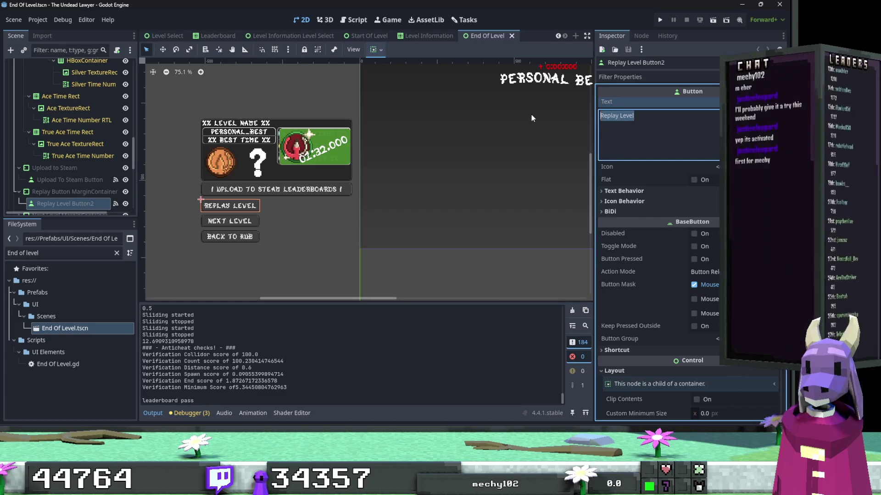
text(RESTART_LEVEL)
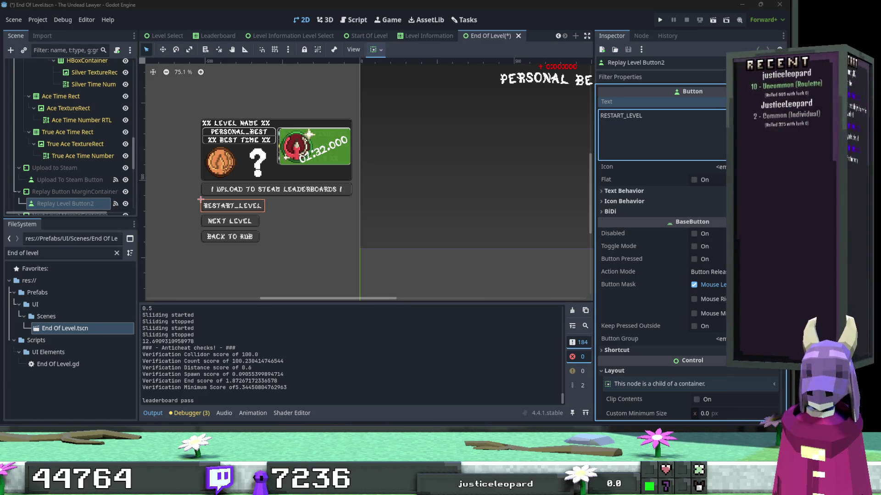
Change the Next Level button's text to NEXT_LEVEL.
click(238, 222)
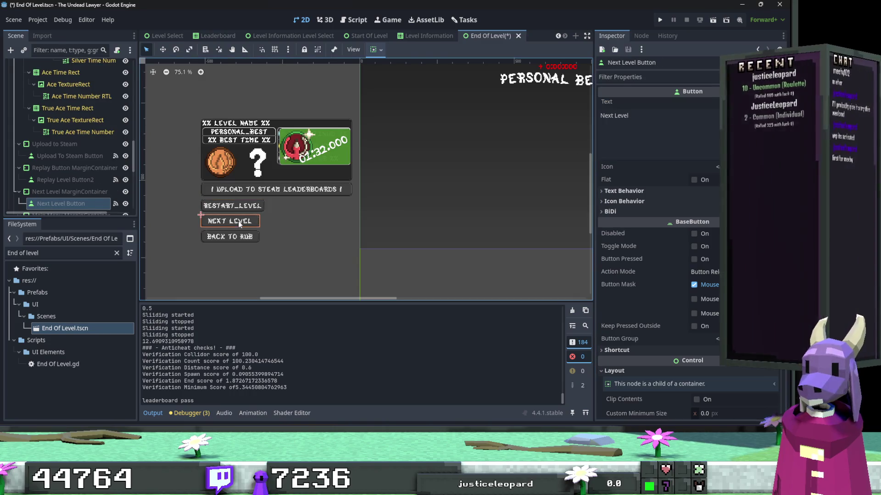
click(647, 144)
key(ctrl+a)
text(NEXT_LEVEL)
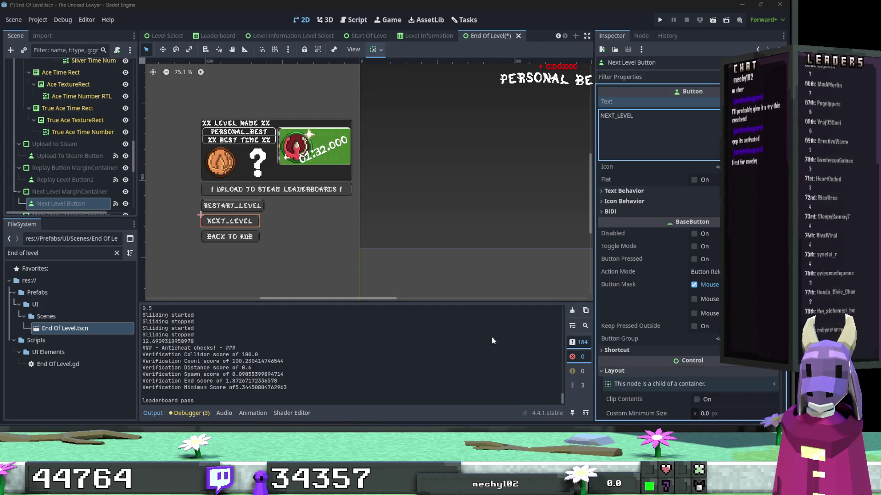
Pan the canvas up to the LEVEL COMPLETE header and select the Personal best title label.
click(216, 236)
click(668, 115)
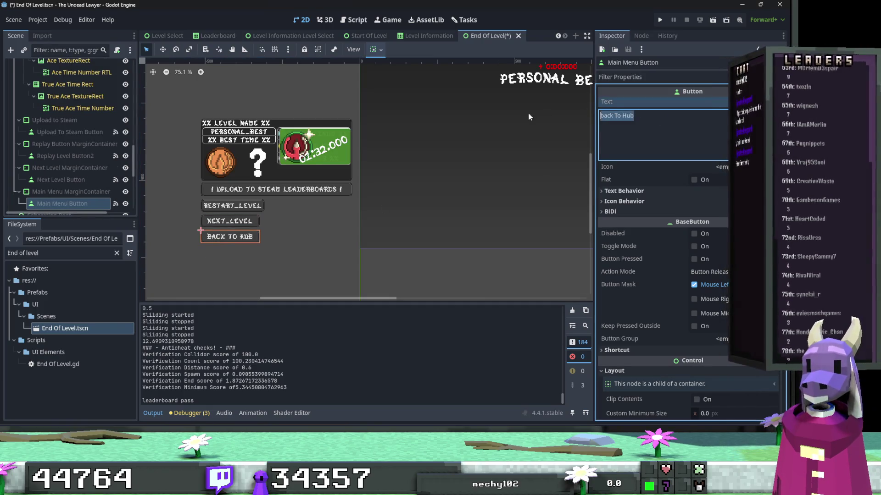
mouse_move(527, 118)
mouse_down()
mouse_move(387, 221)
mouse_move(429, 194)
mouse_up()
click(429, 194)
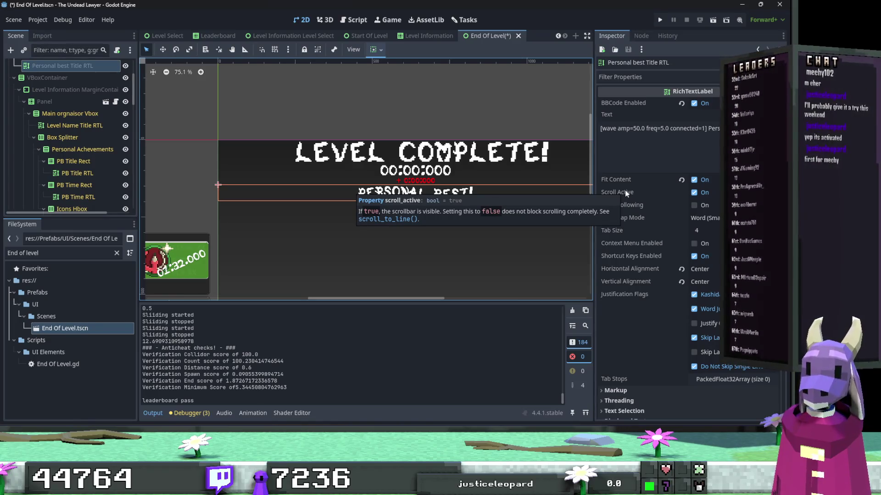
Change the Level Complete title text to LEVEL_COMPLETE, centred horizontally, with vertical alignment reset to Top.
scroll(9, 120, up, 2)
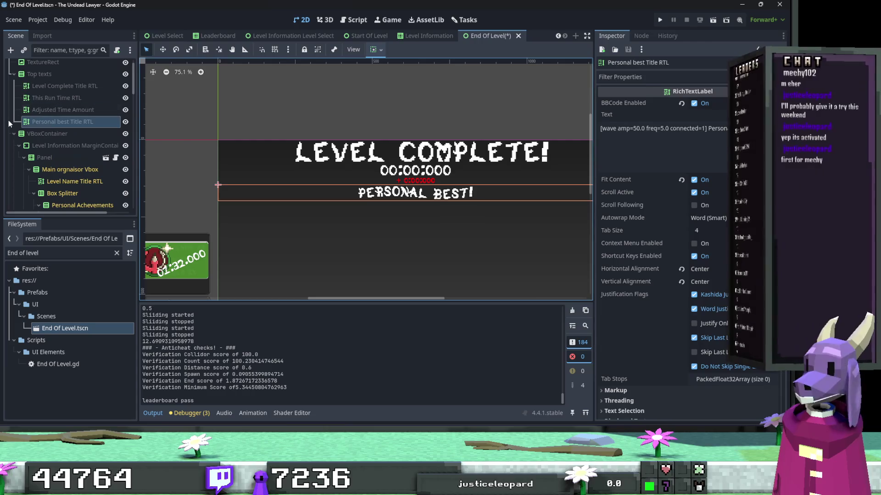
click(15, 134)
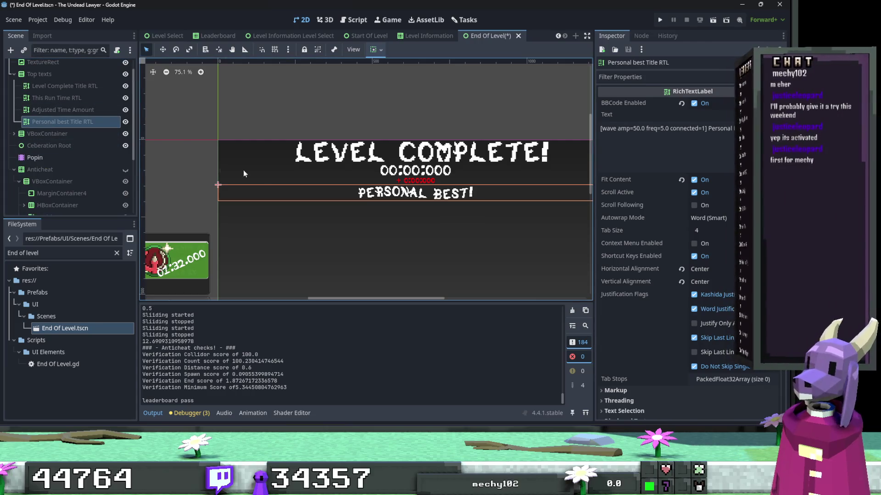
click(709, 129)
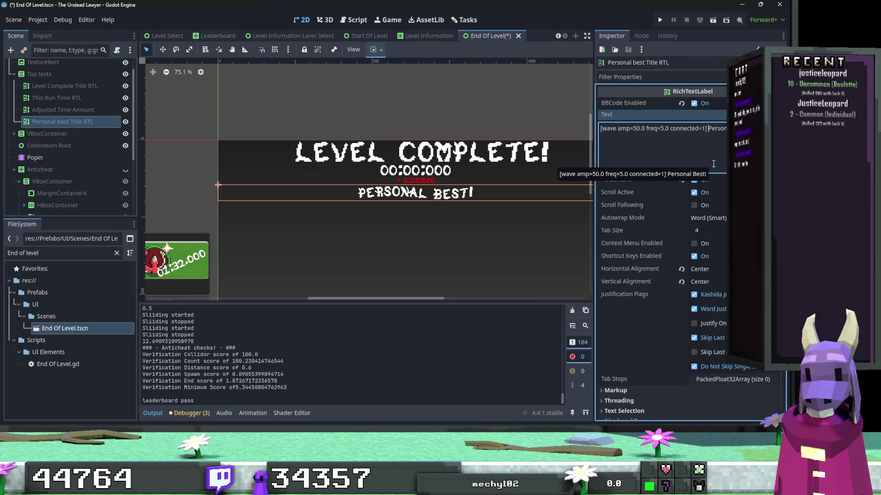
click(64, 86)
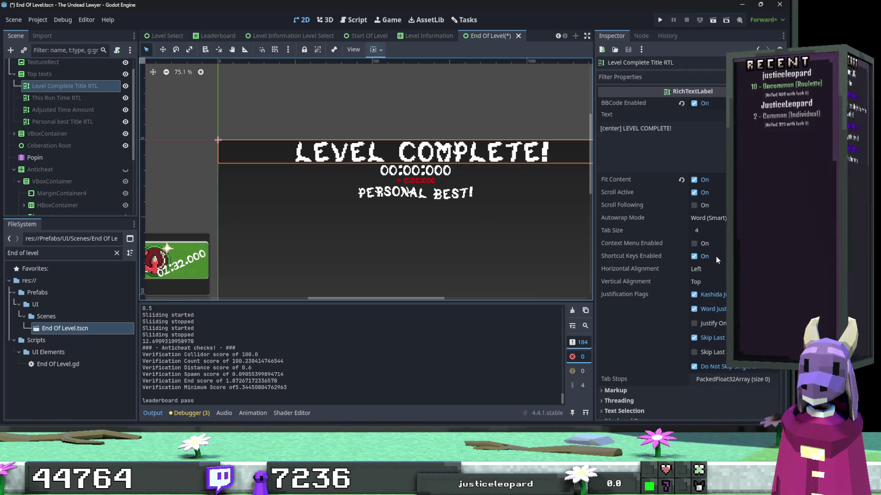
click(713, 282)
click(714, 307)
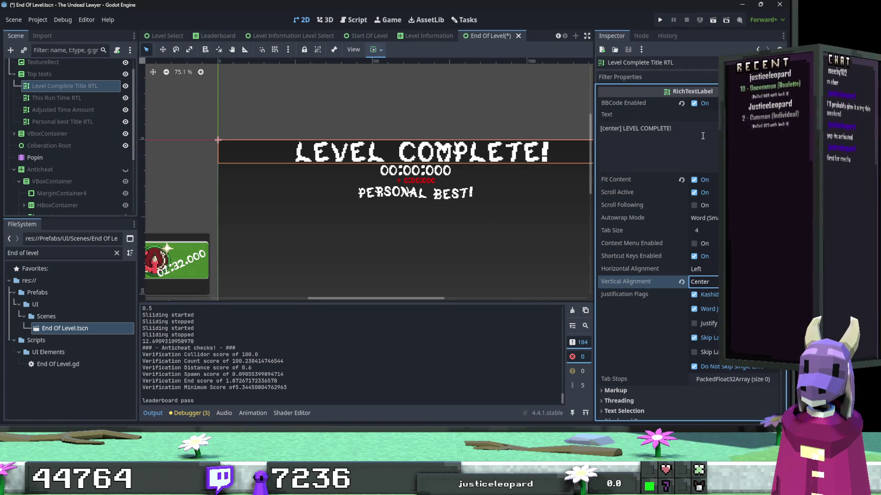
triple_click(635, 129)
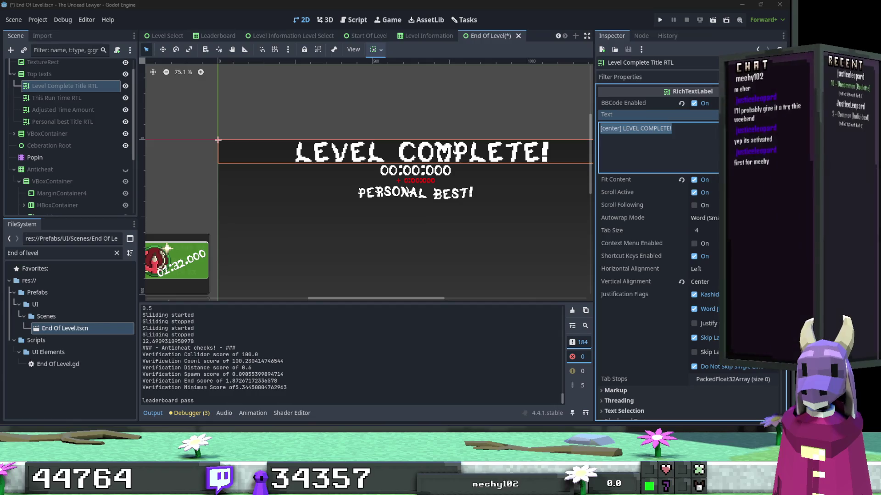
text(LEVEL_COMPLETE)
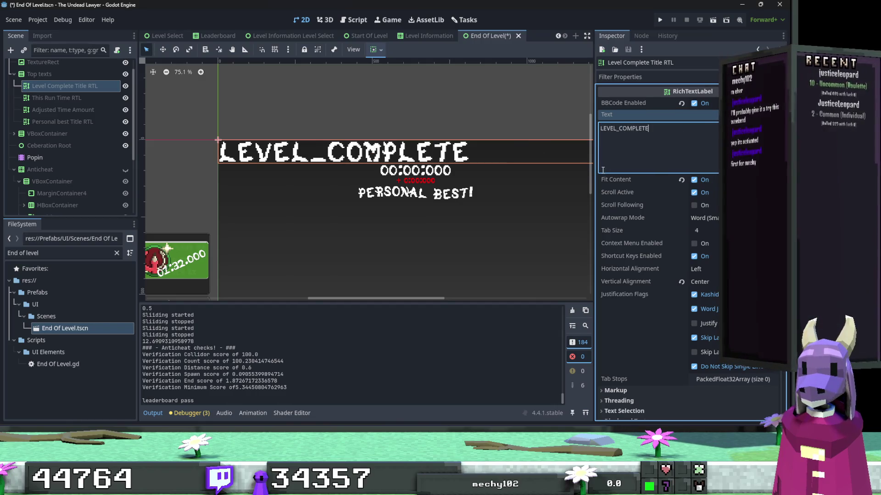
click(713, 272)
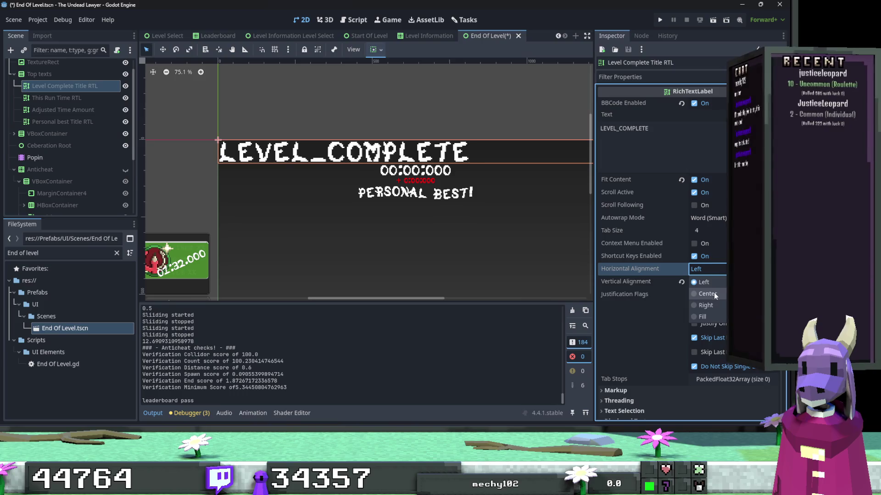
click(713, 292)
click(682, 283)
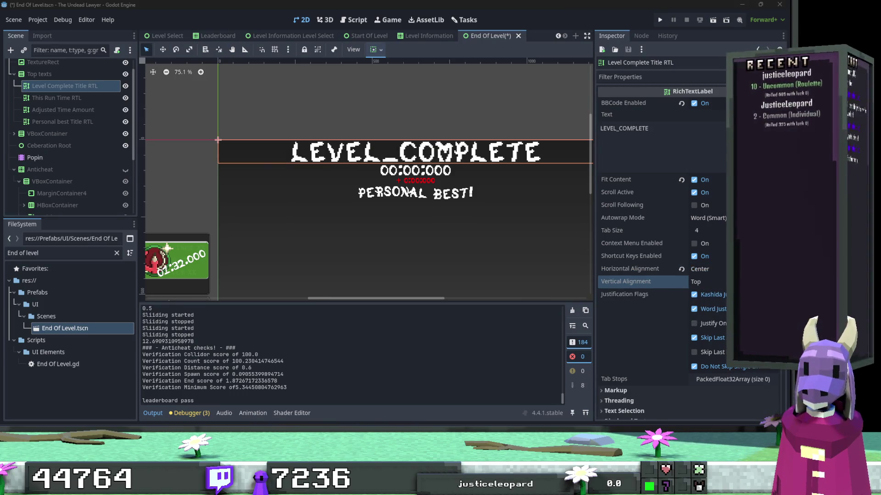
click(420, 199)
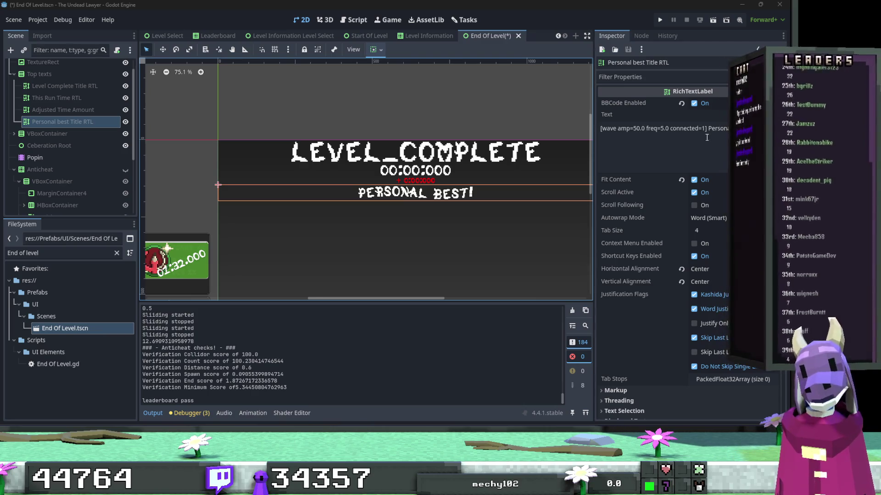
Replace the Personal best title's wavy BBCode text with the key PERSONAL_BEST_WIGGLY.
double_click(719, 128)
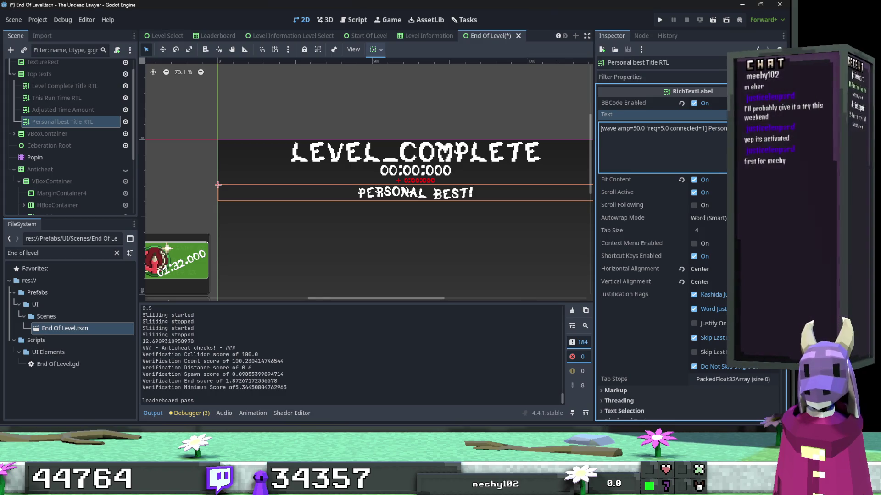
key(ctrl+a)
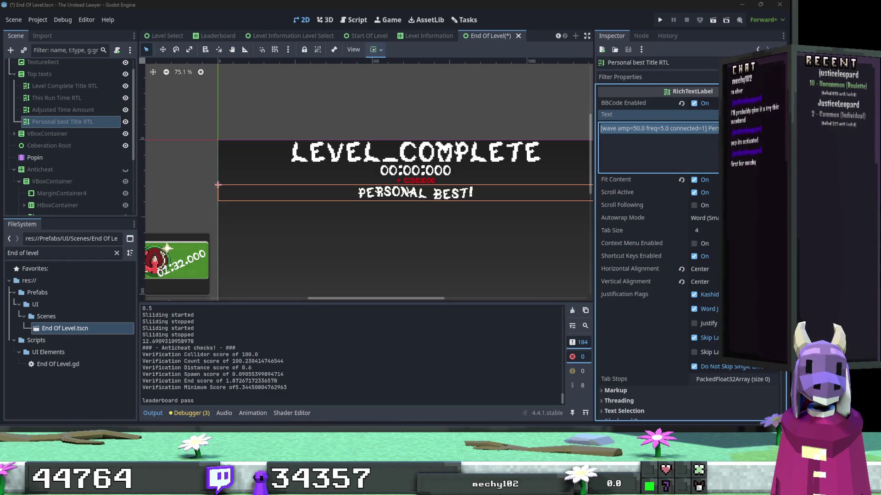
scroll(411, 207, down, 1)
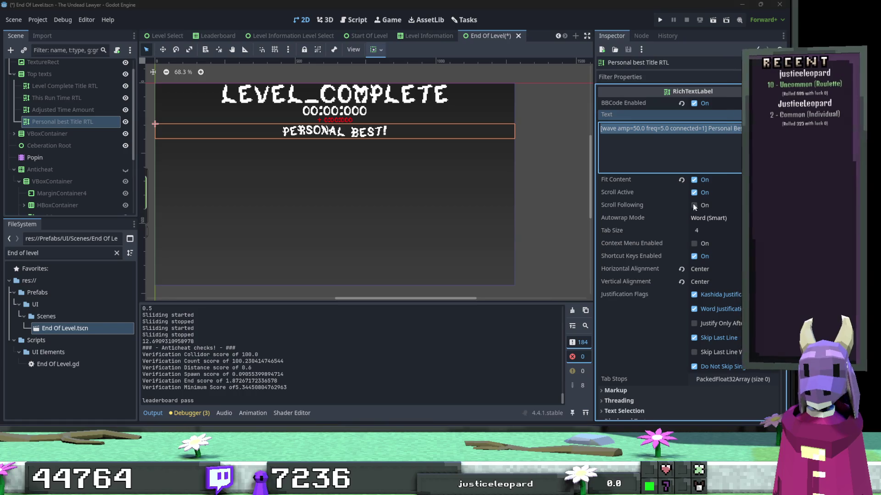
drag(726, 128, 601, 128)
text(PERSONAL_BEST_WIGGLY)
scroll(502, 172, left, 3)
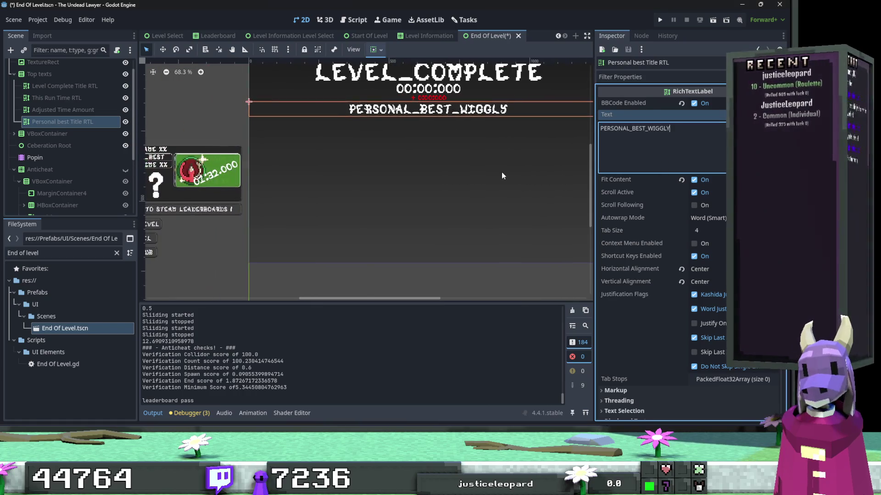
scroll(439, 163, down, 1)
scroll(439, 164, left, 3)
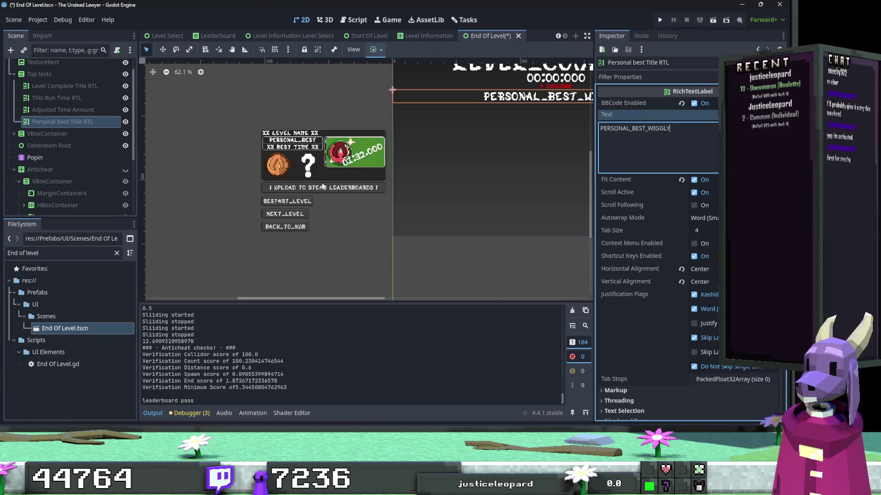
scroll(321, 182, up, 2)
click(345, 191)
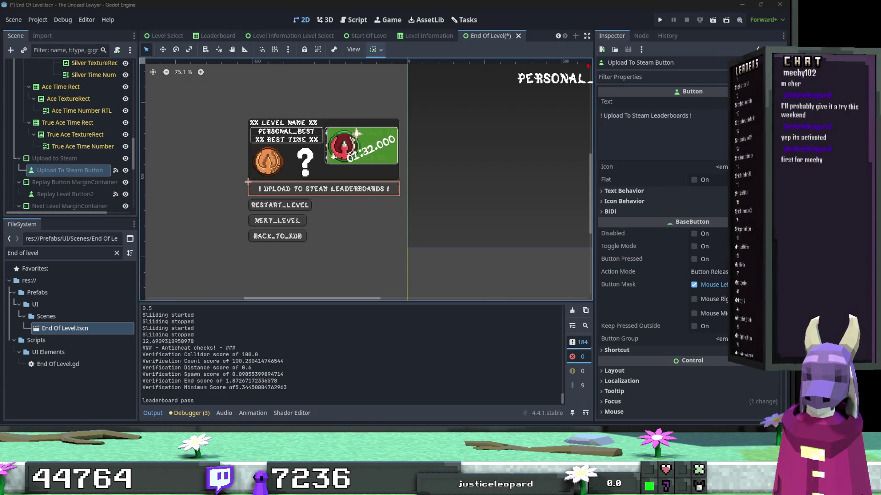
Paste UPLOAD_TO_STEAM_LEADERBOARD as the Upload To Steam button's text and save End Of Level.
click(666, 134)
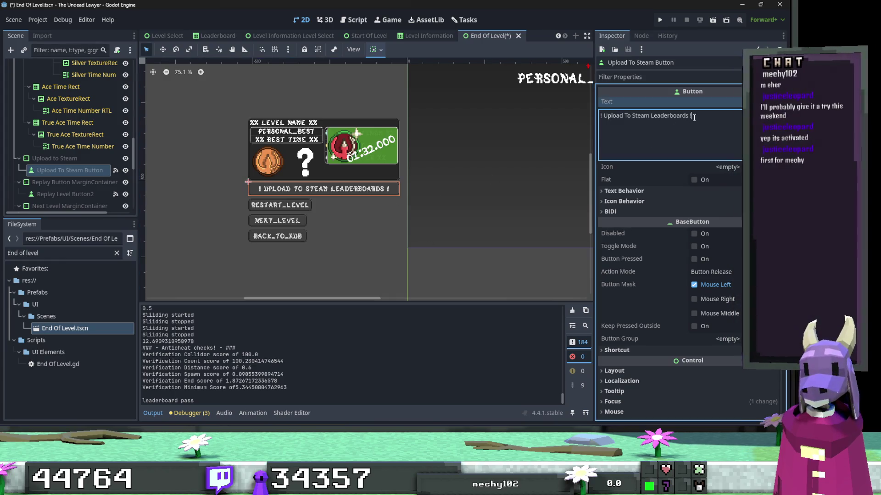
drag(691, 116, 600, 115)
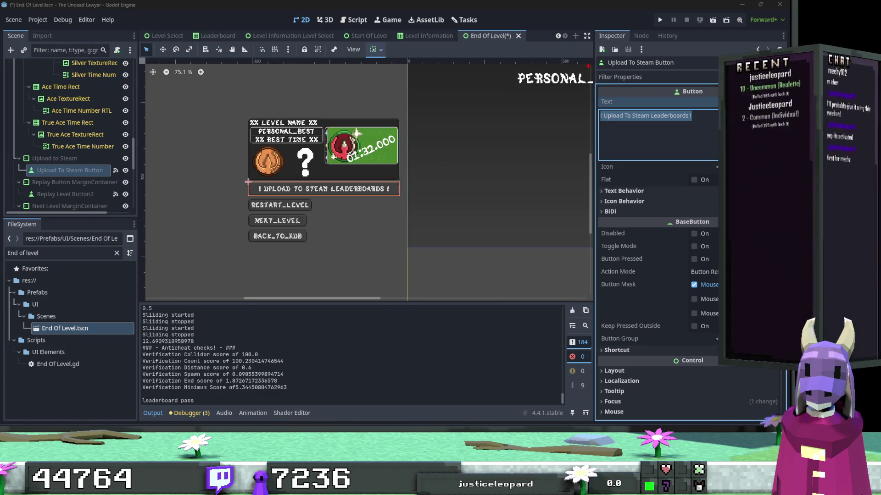
text(UPLOAD_TO_STEAM_LEADERBOARD)
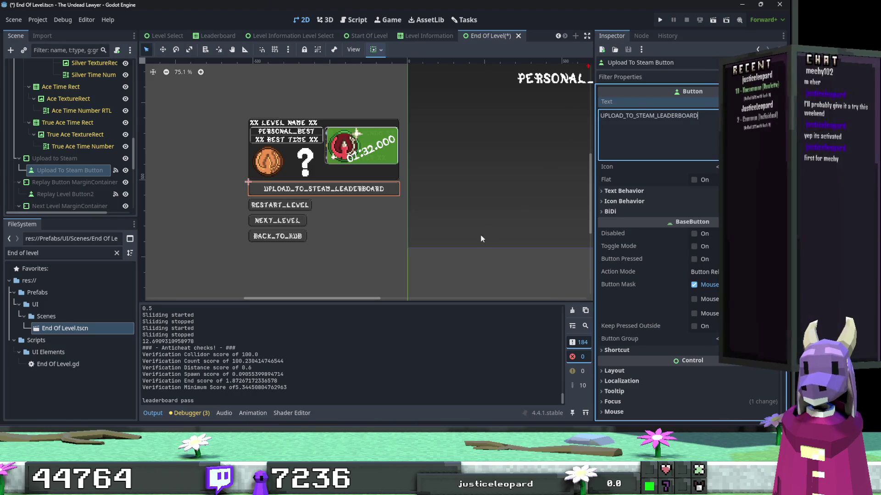
click(439, 266)
key(ctrl+s)
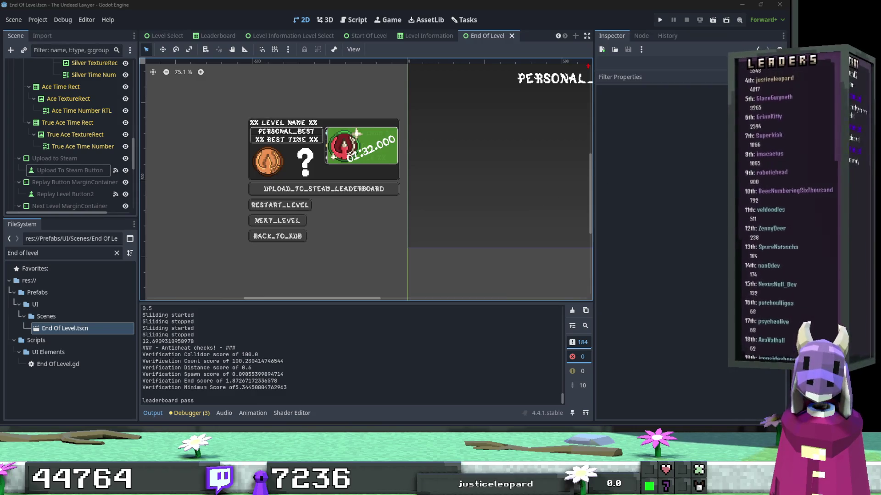
Save the End Of Level scene once more.
scroll(282, 177, right, 5)
scroll(282, 176, up, 2)
scroll(425, 147, right, 6)
scroll(425, 147, up, 2)
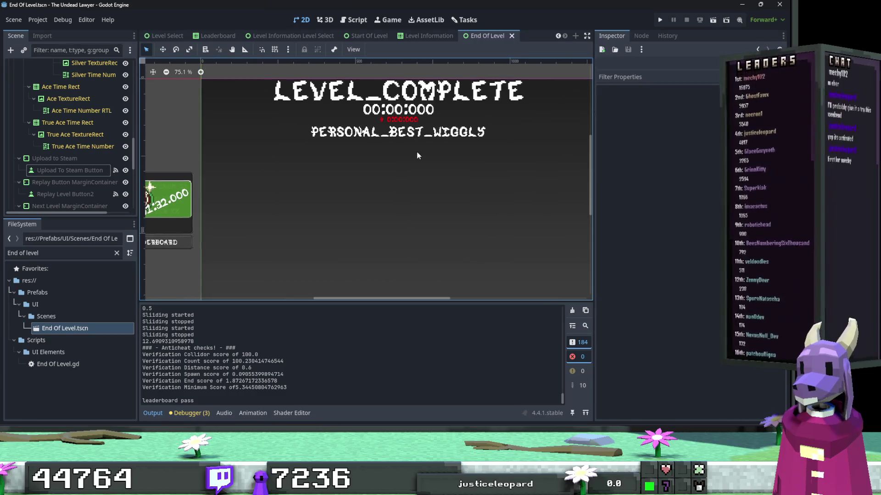
scroll(439, 146, left, 10)
scroll(440, 146, down, 4)
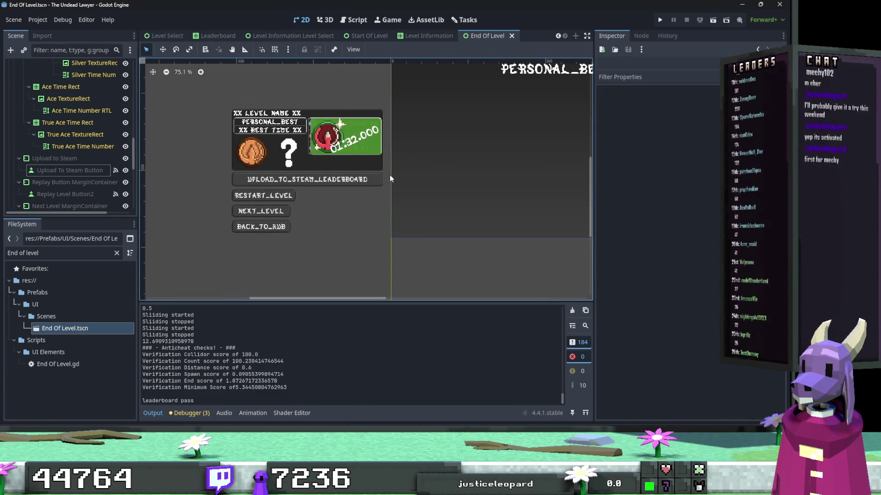
key(ctrl+s)
scroll(437, 188, right, 6)
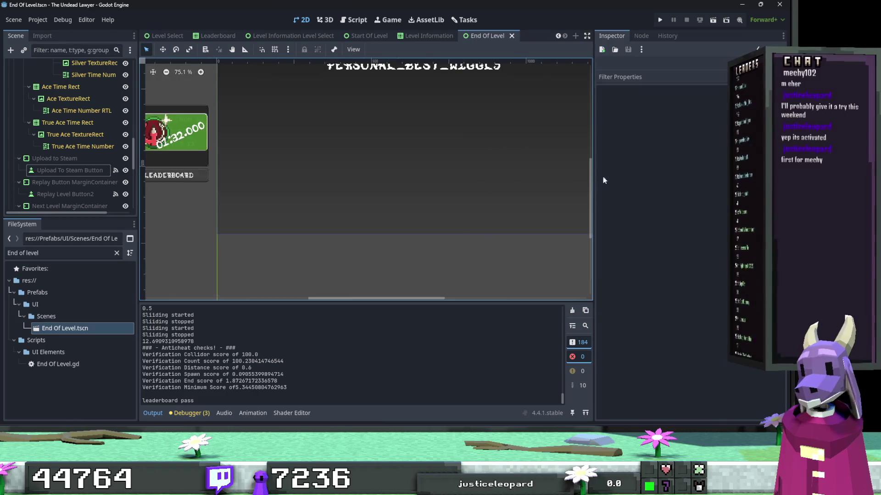
scroll(458, 160, right, 1)
scroll(459, 160, up, 1)
Close the Level Information, Start Of Level, Leaderboard, End Of Level, Level Select and Options Menu tabs.
click(429, 36)
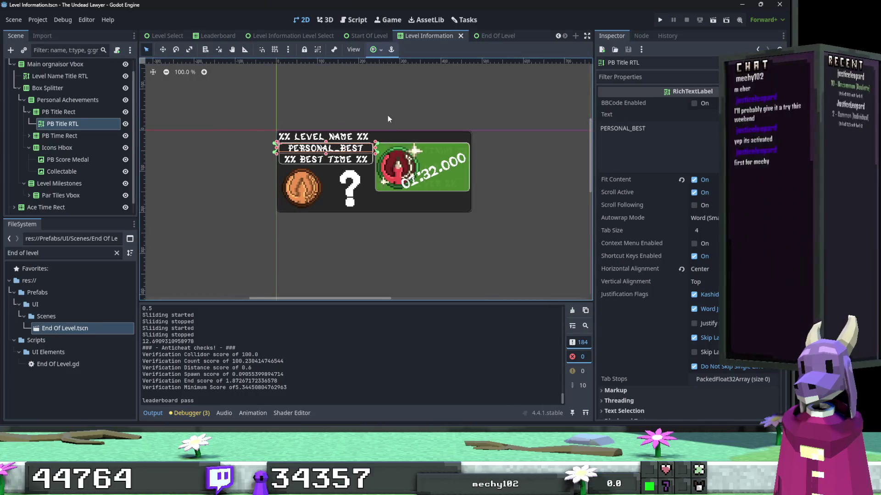
click(461, 36)
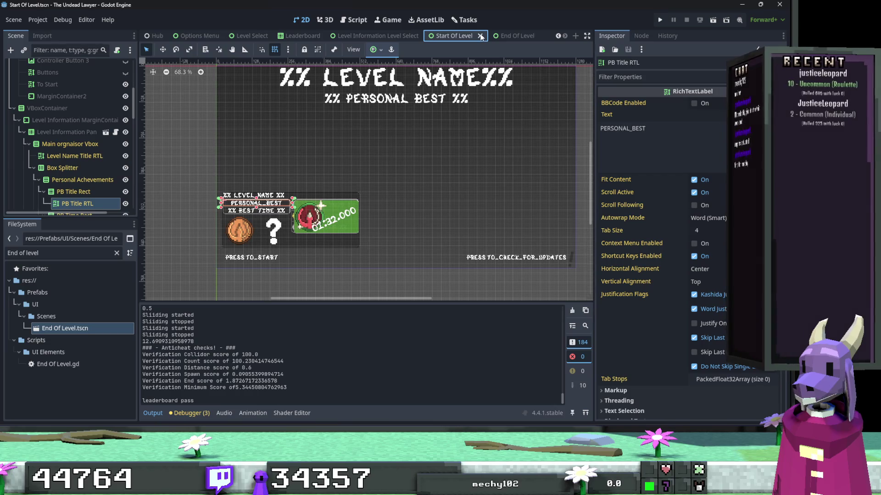
click(481, 36)
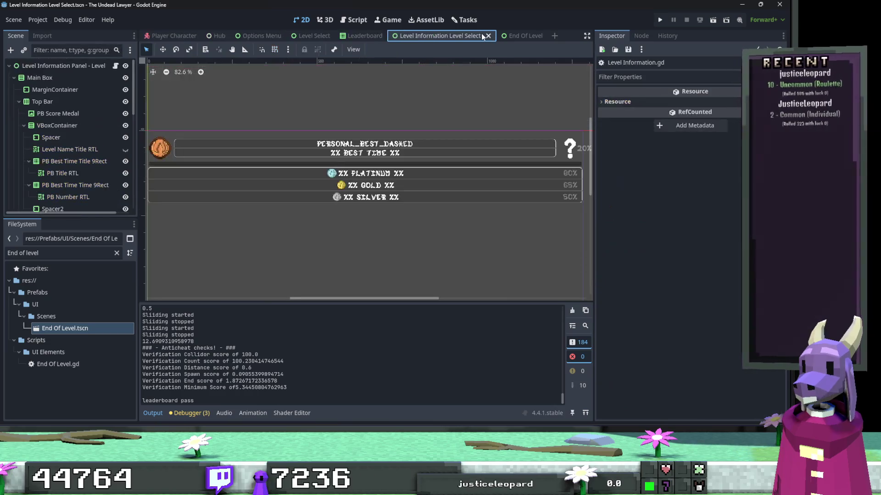
click(488, 36)
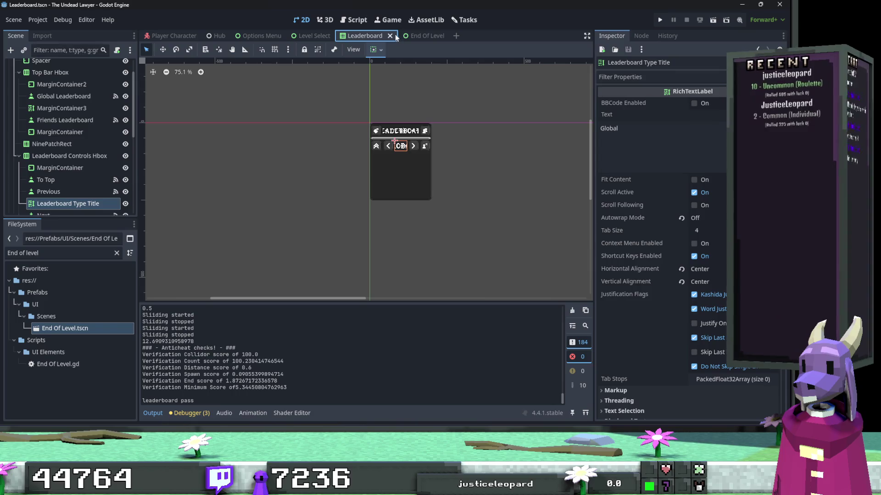
click(389, 35)
click(383, 37)
click(389, 36)
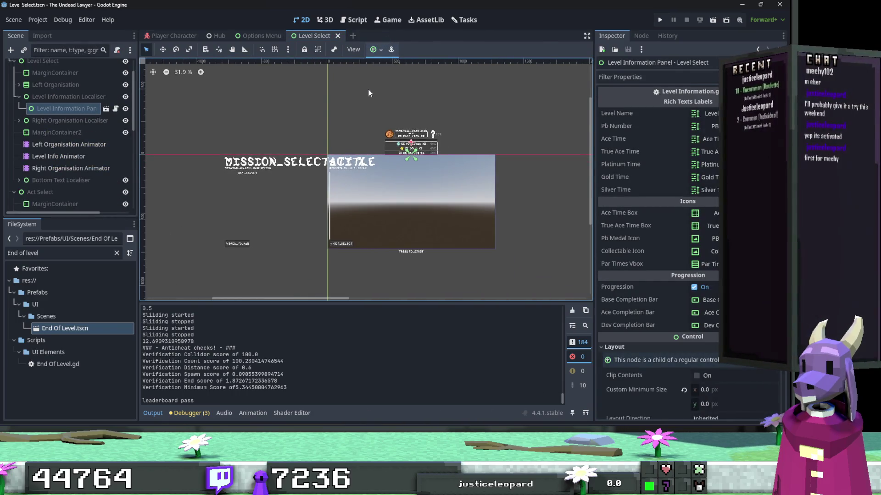
click(338, 36)
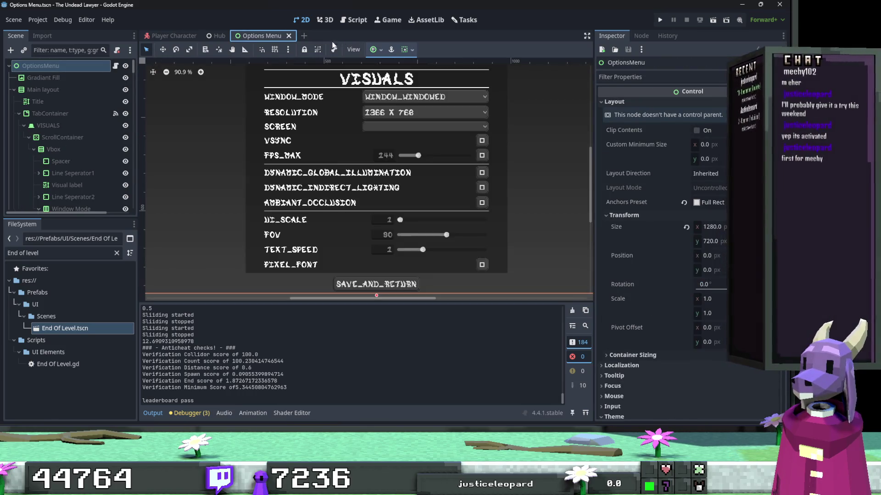
click(289, 36)
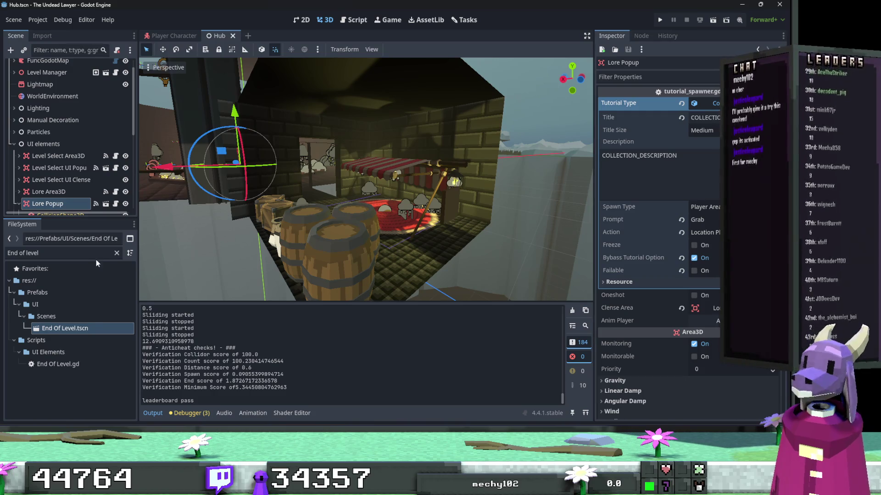
Filter the FileSystem for 'tutorial pop' and open the Tutorial Pop Up scene.
click(116, 253)
text(tu)
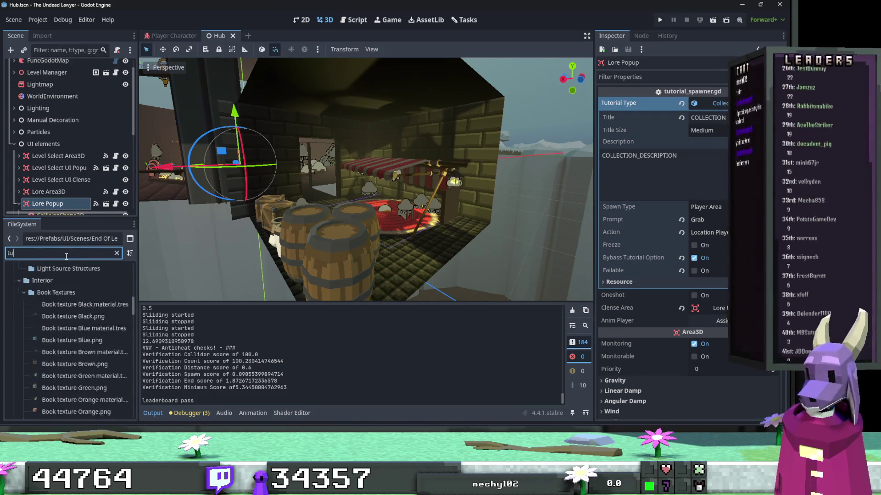
text(torial pop)
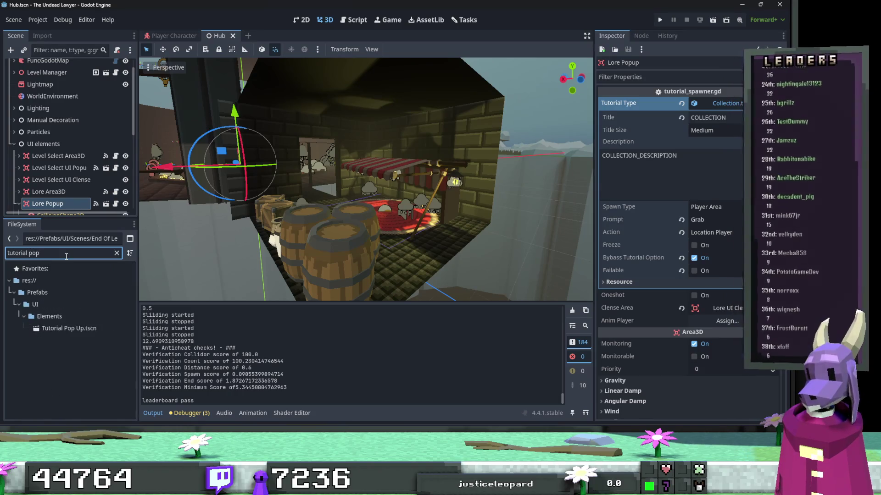
double_click(76, 332)
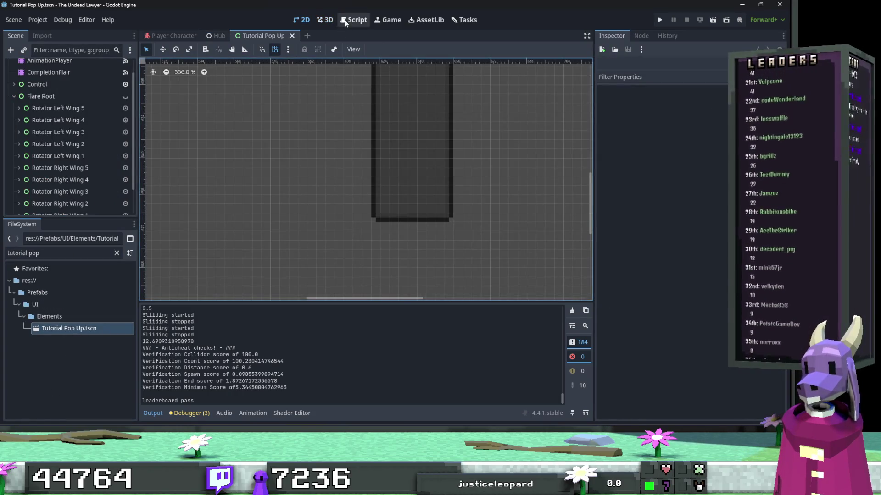
Open Tutorial manager.gd in the Script workspace to view its failure and success word lists.
click(353, 20)
scroll(87, 104, up, 1)
click(115, 66)
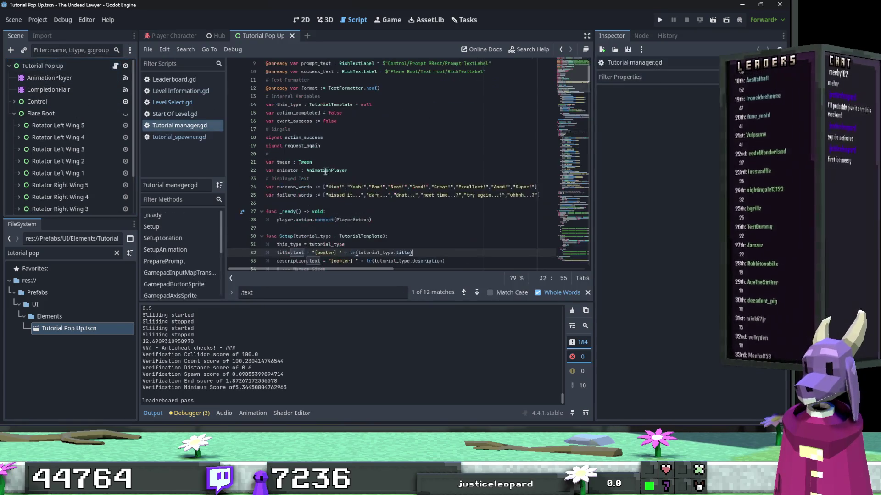
click(354, 195)
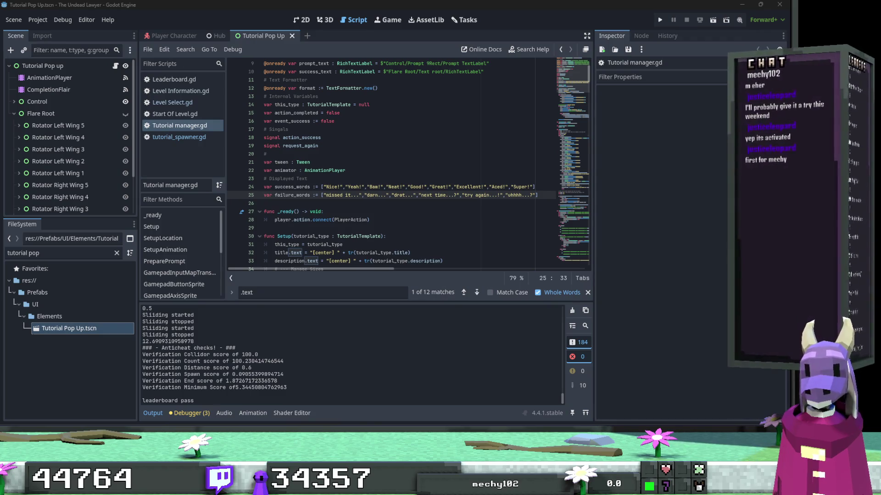
click(469, 187)
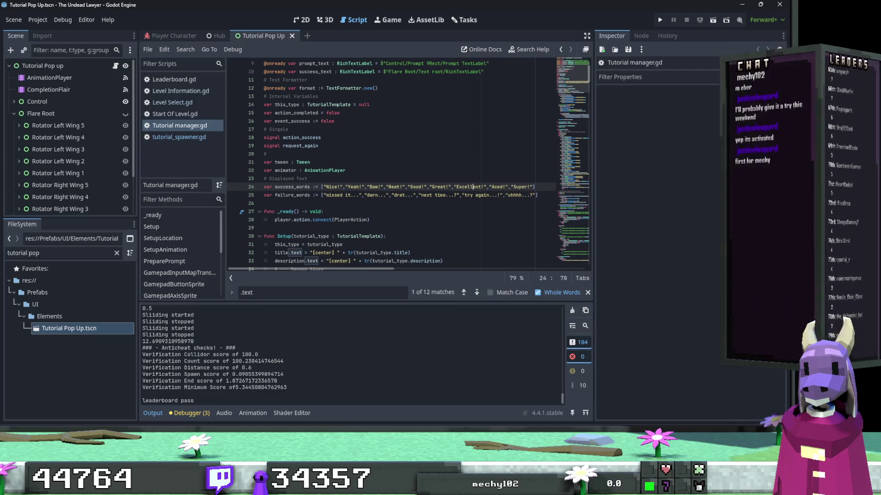
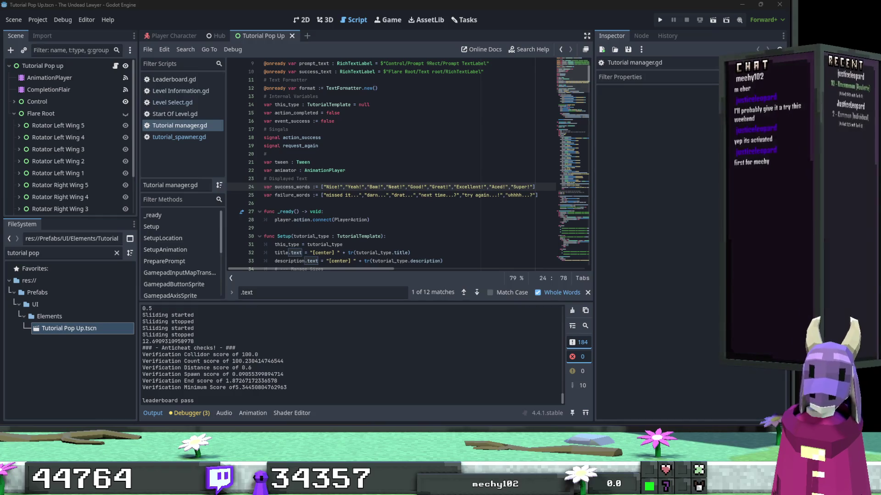
Retype the first success_words entries on line 24 in capitals: NICE, YEAH and BAM.
click(402, 212)
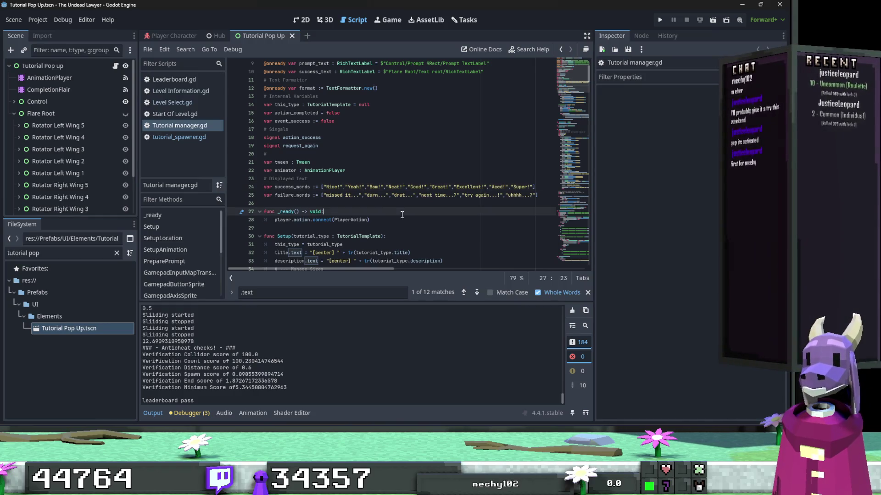
scroll(330, 180, down, 2)
double_click(288, 138)
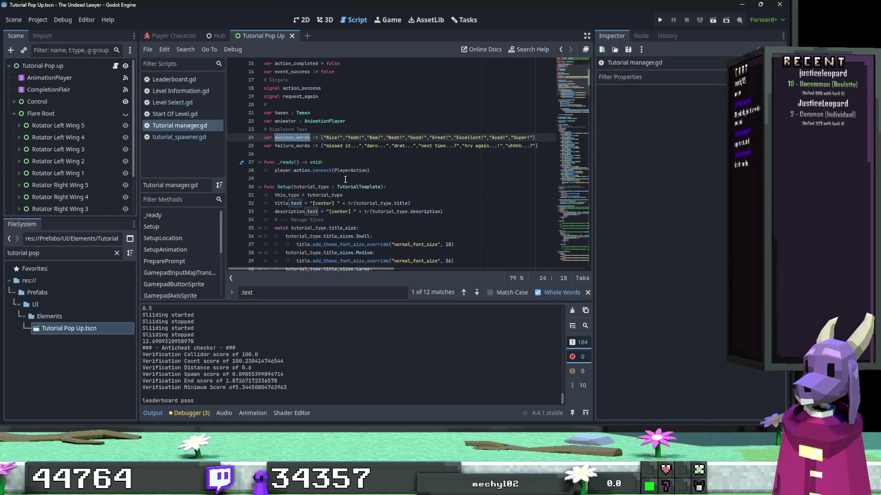
double_click(332, 137)
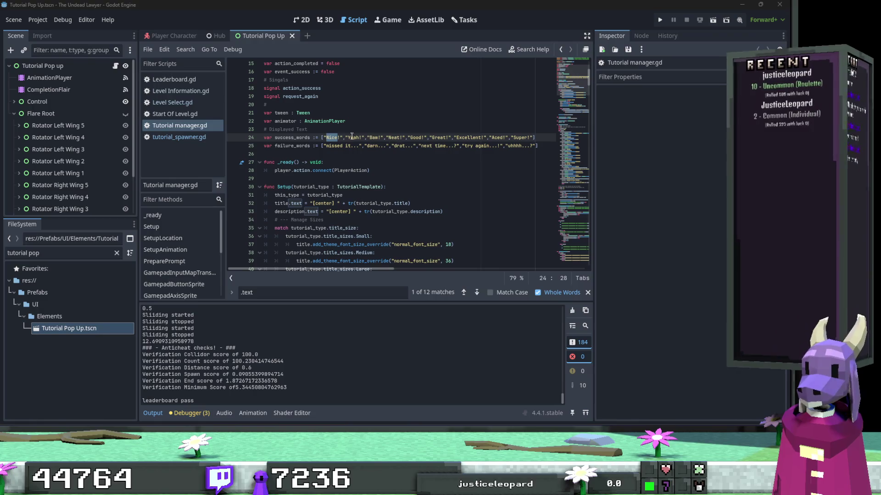
text(NICE)
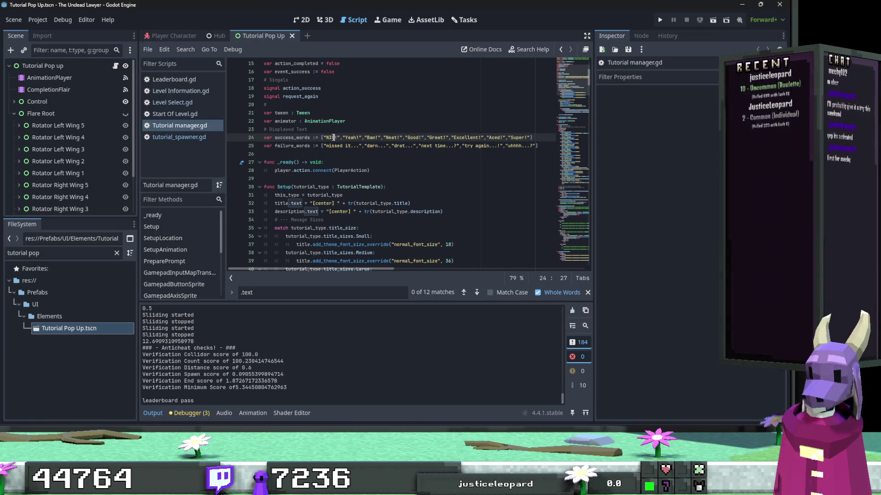
key(Right)
key(Right)
key(Right)
key(ctrl+shift+Right)
text(YEA)
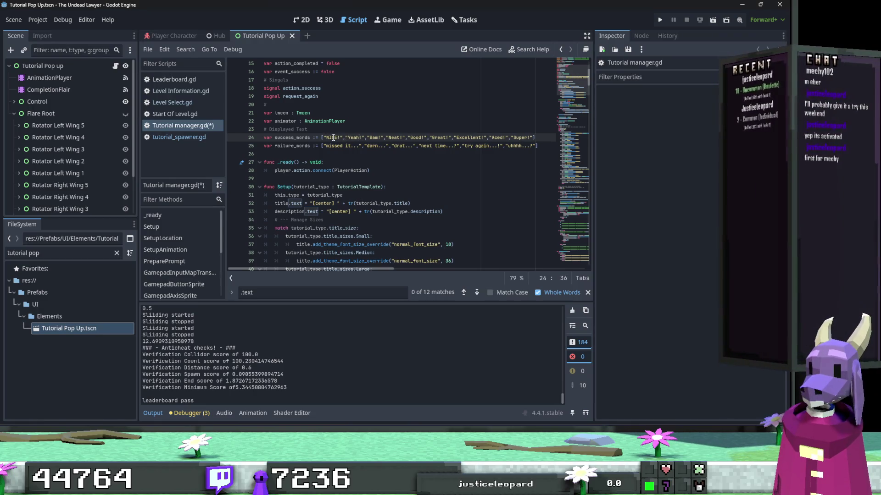
text(G)
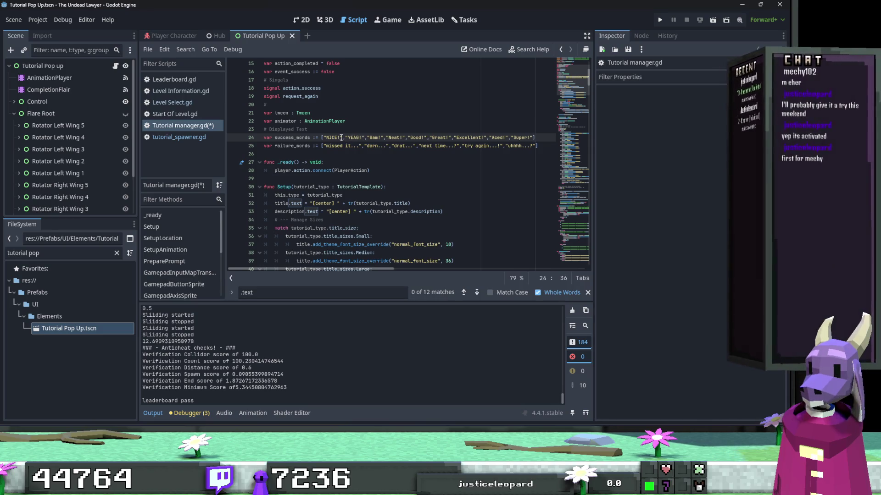
click(382, 138)
key(BackSpace)
key(BackSpace)
text(AM)
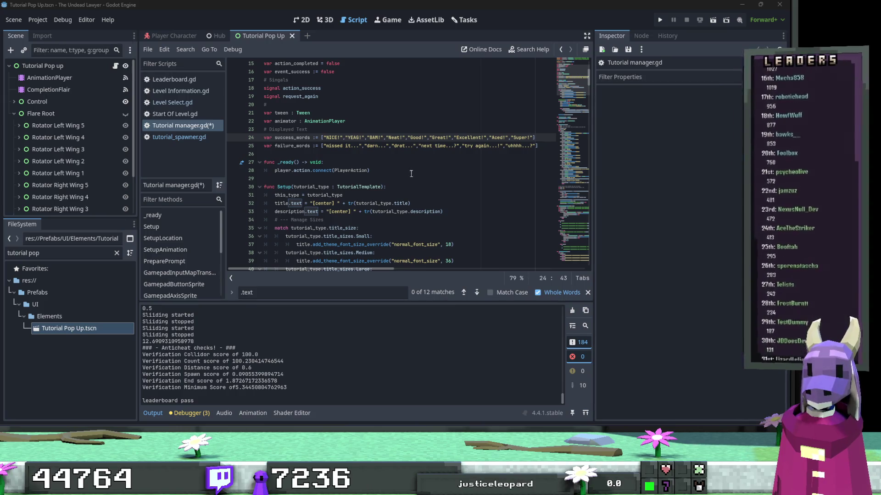
Capitalize the remaining success words to NEAT, GOOD, GREAT, EXCELLENT!, ACED and SUPER.
double_click(401, 138)
text(NEAT)
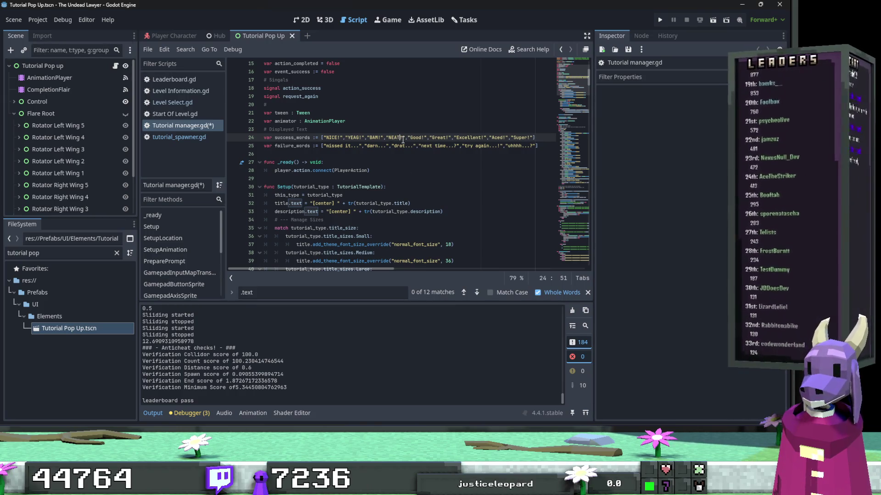
double_click(418, 138)
text(G)
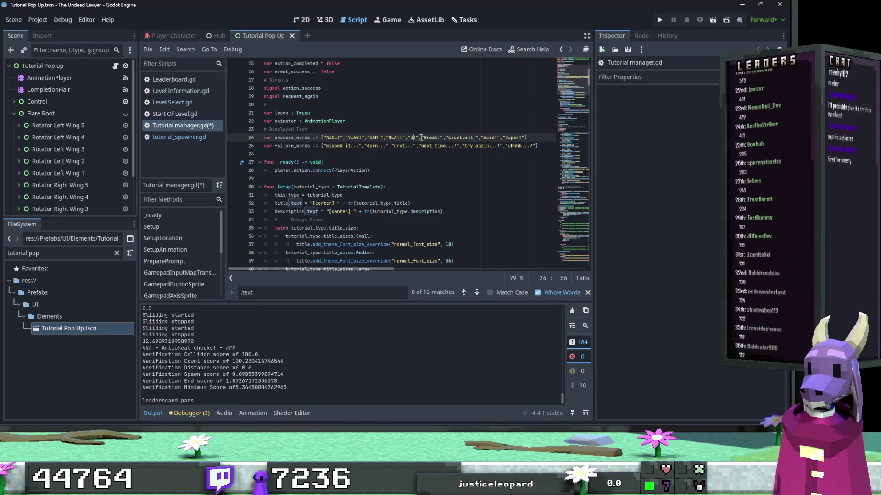
text(OOD!)
click(444, 137)
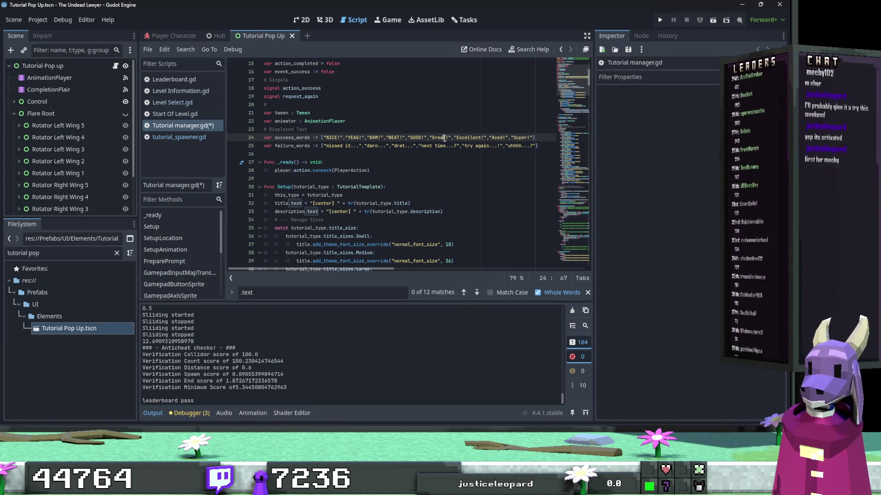
double_click(444, 137)
text(GRE)
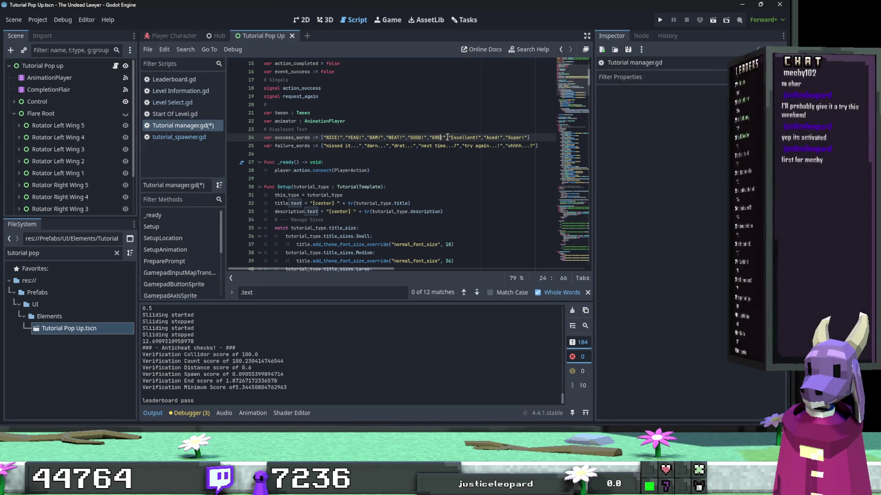
text(AT!",)
drag(484, 138, 458, 137)
text(XCE)
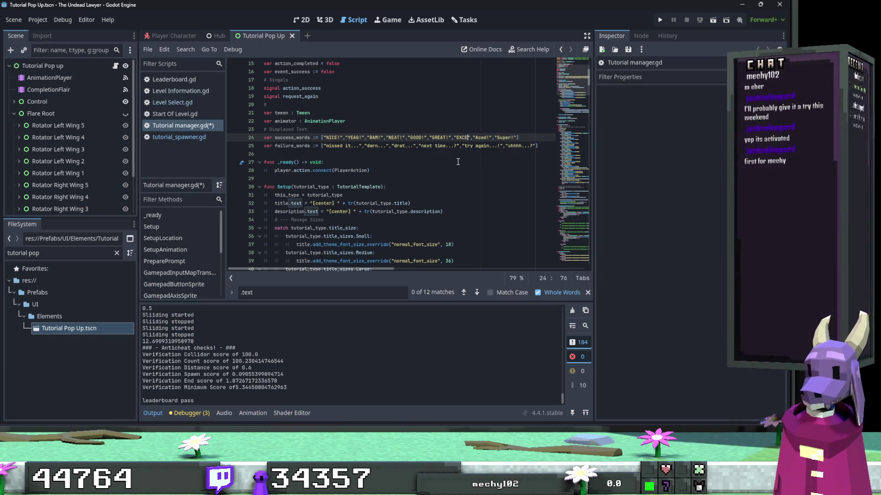
text(LLENT!)
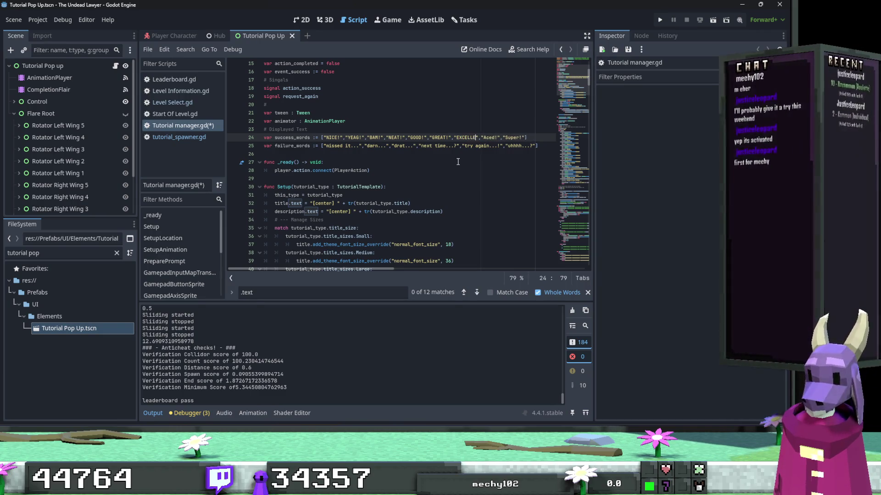
key(Right)
key(Right)
key(Right)
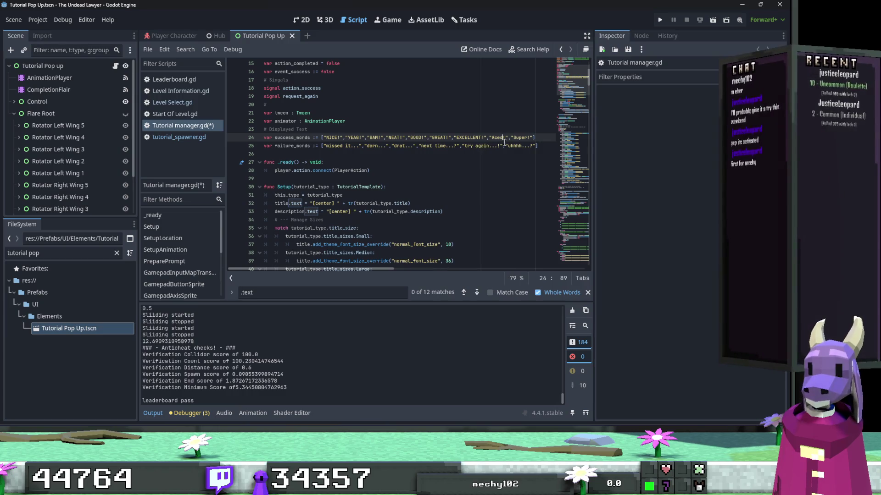
key(shift+Right)
key(shift+Right)
key(shift+Right)
text(CED)
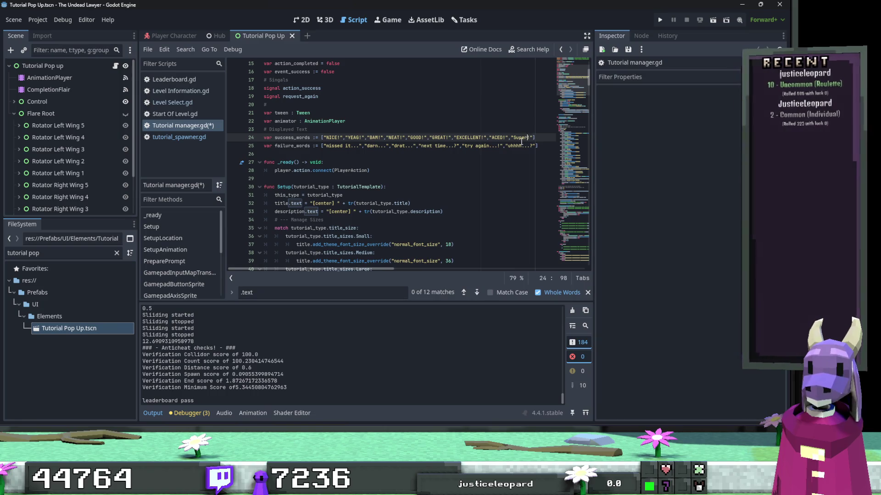
key(shift+Left)
key(shift+Left)
key(shift+Left)
text(UPER)
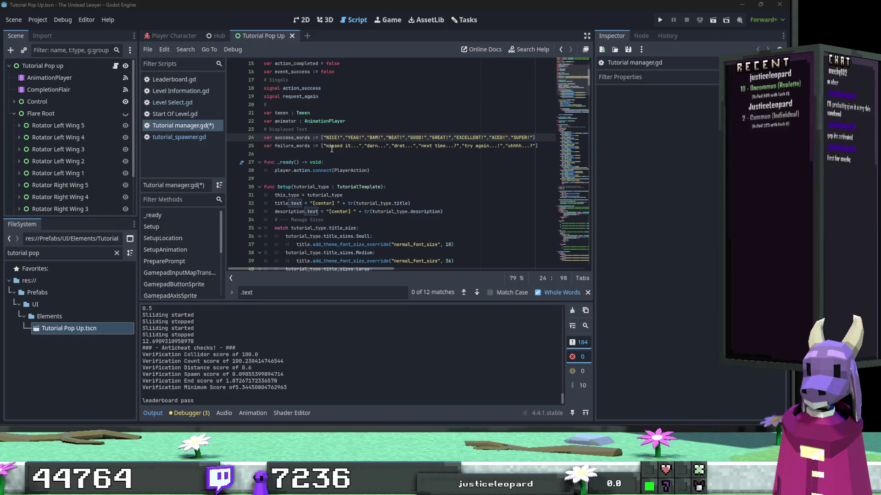
Replace the first failure_words entries on line 25 with MISSED_IT, DARN and DRAT.
drag(326, 146, 360, 146)
text(MISSED_IT)
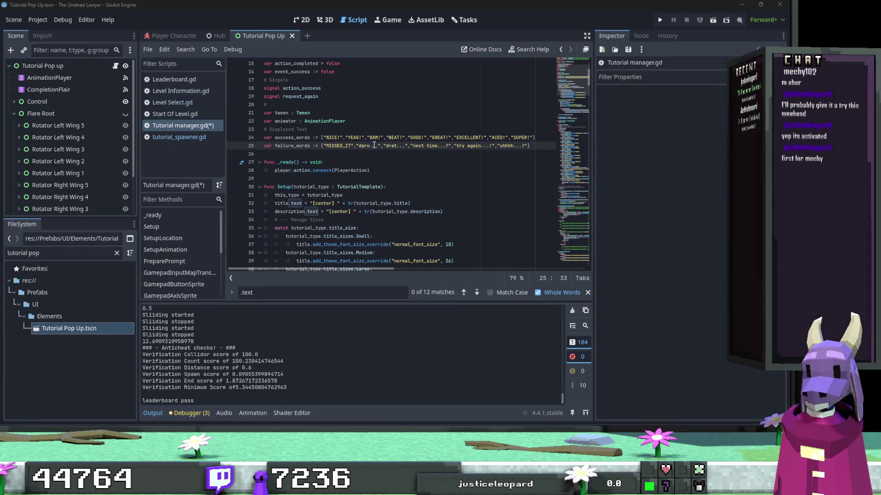
drag(380, 146, 359, 146)
text(DARN)
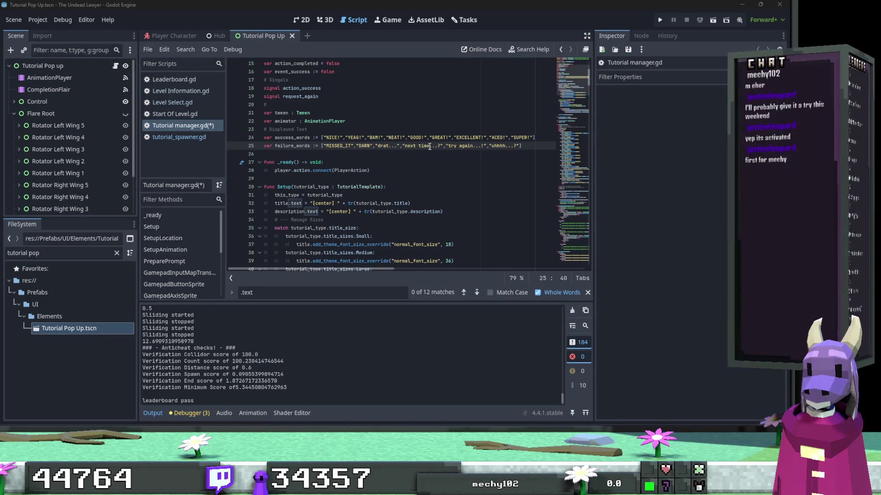
drag(388, 146, 379, 147)
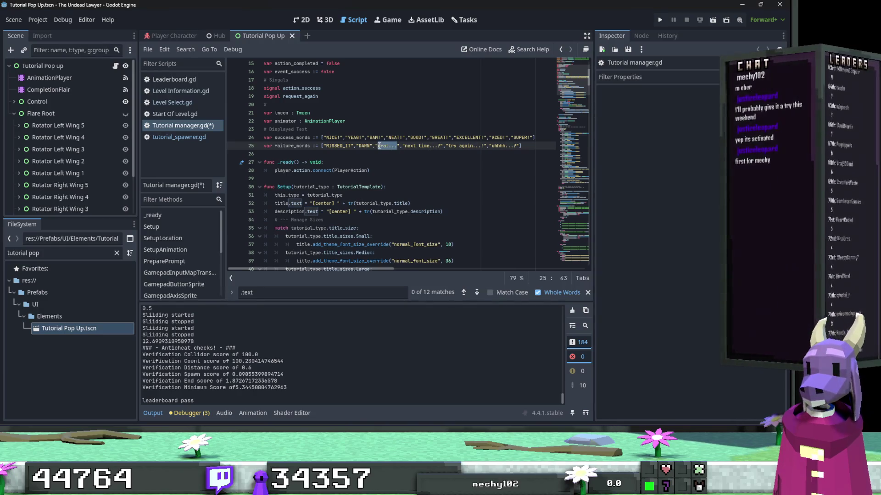
text(DRAT)
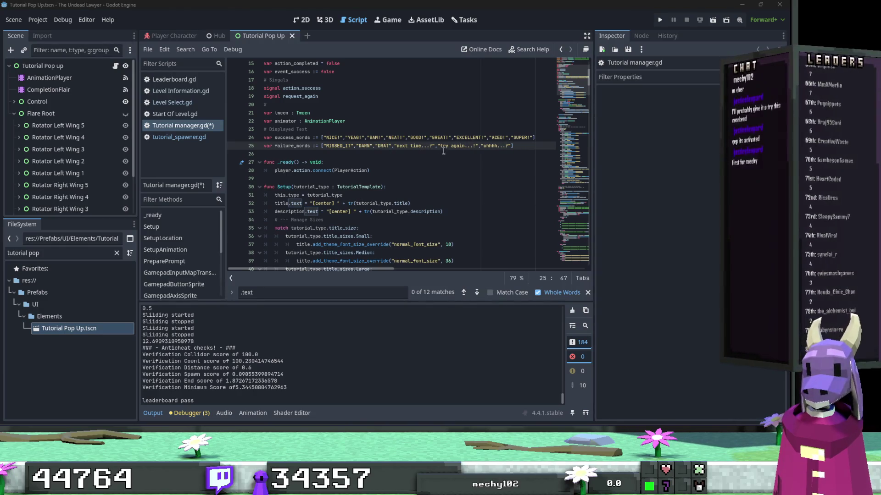
Replace the last failure words with NEXT_TIME?, TRY_AGAIN! and UHHH?, then save the script.
drag(432, 145, 396, 146)
text(NEXT_TIME?)
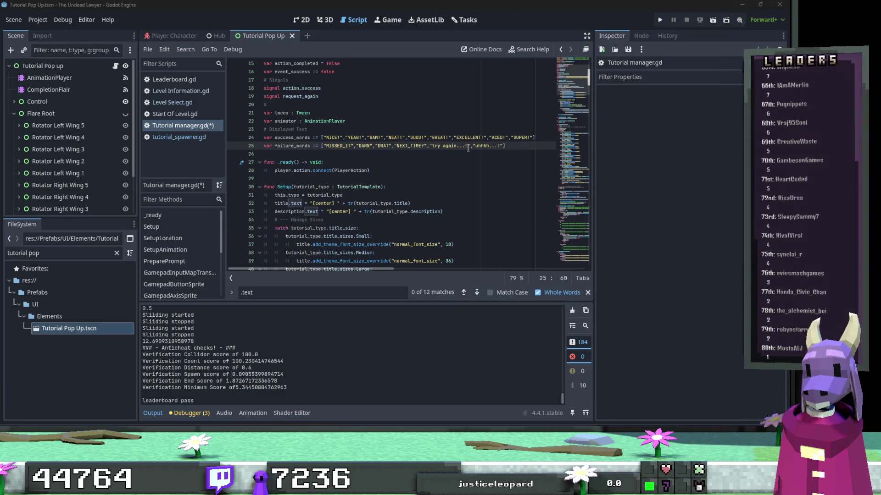
drag(469, 146, 430, 146)
text(TRY_AGAIN!)
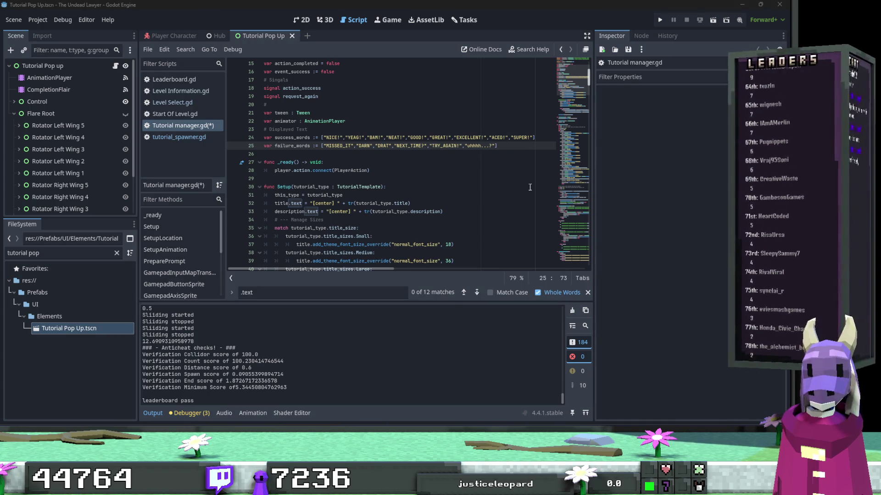
drag(491, 146, 468, 145)
text(UHHH?)
click(343, 195)
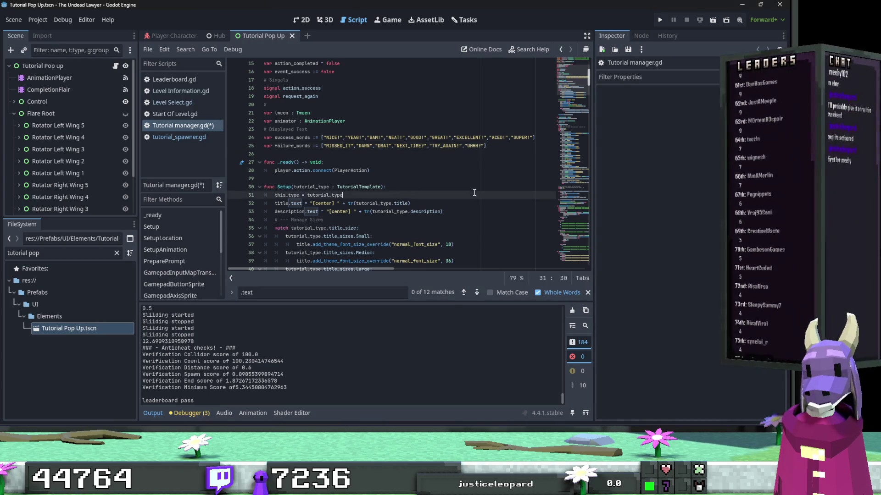
key(ctrl+s)
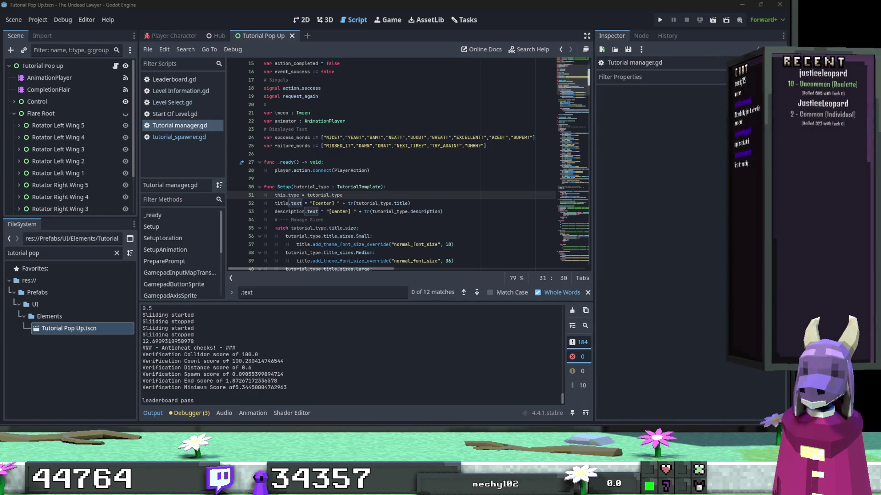
Find where success_words is used and wrap it in tr() on line 328.
click(417, 202)
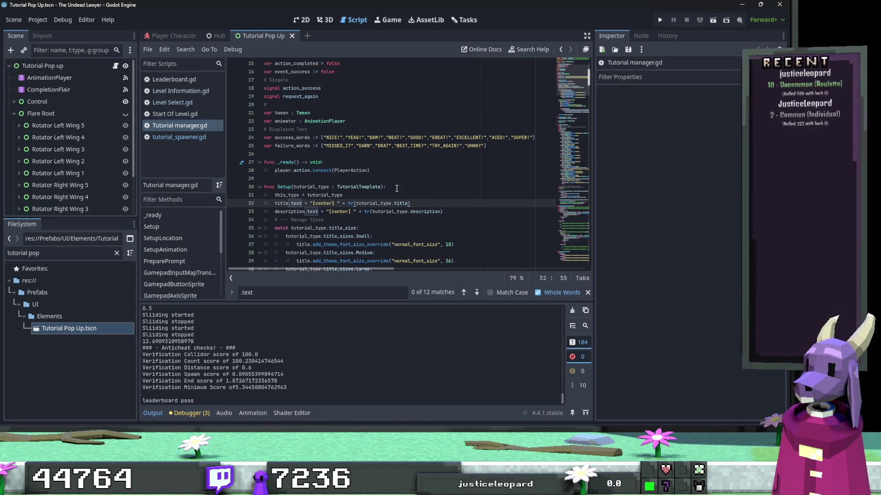
double_click(292, 137)
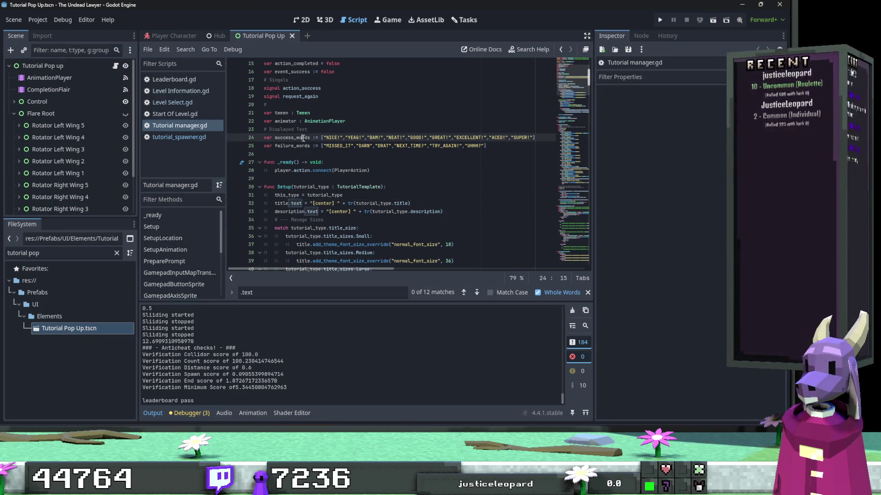
key(ctrl+f)
click(465, 293)
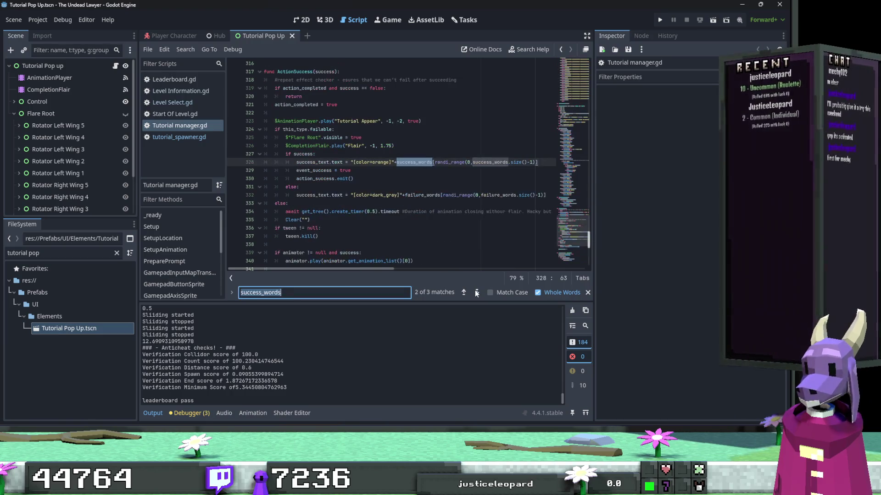
click(409, 177)
click(396, 161)
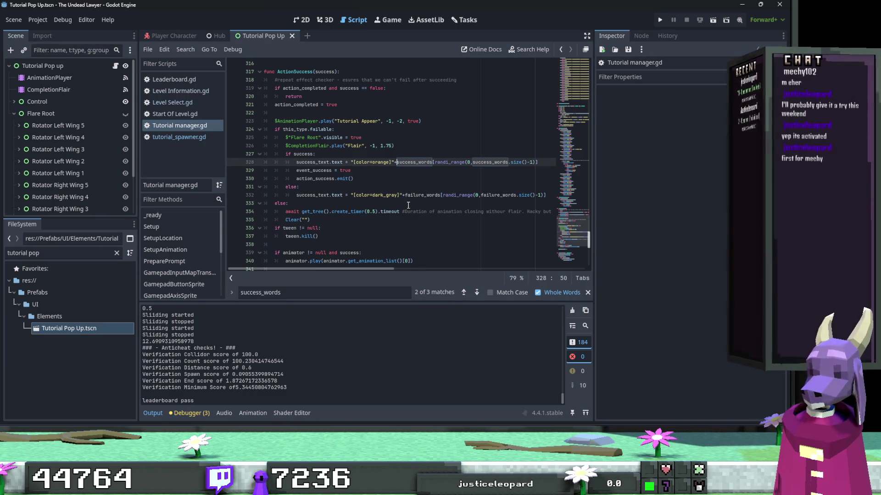
text(tr()
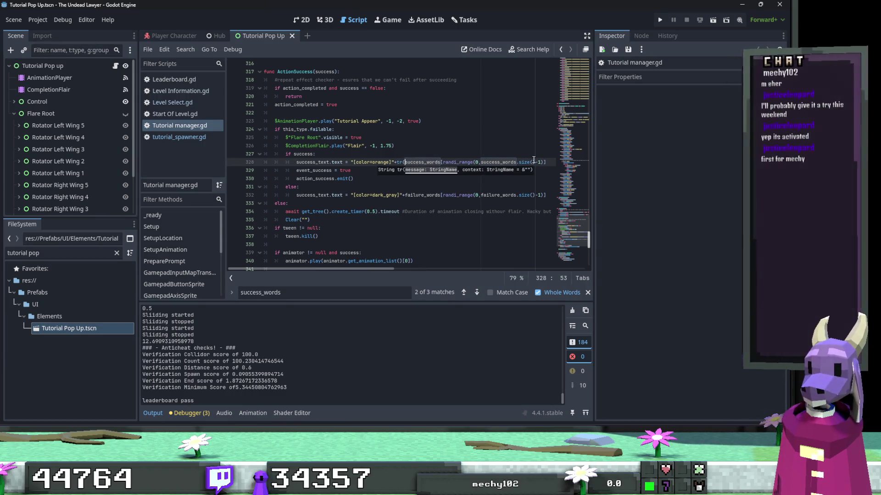
click(552, 161)
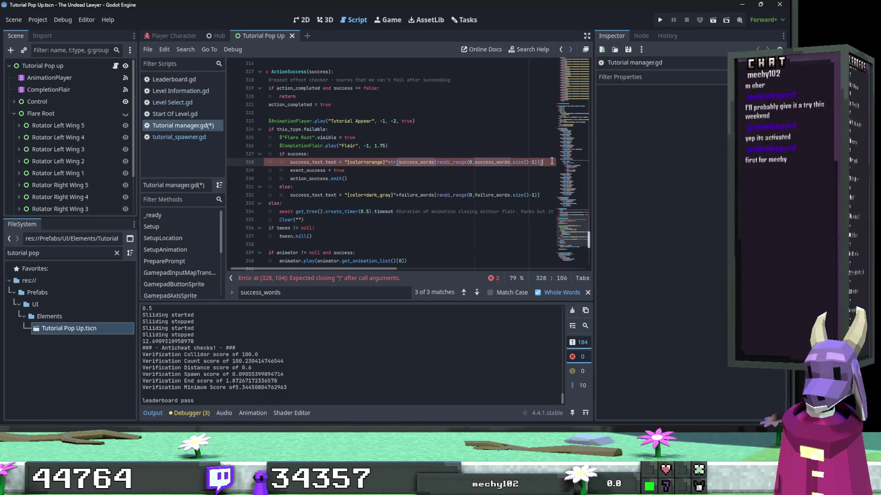
text())
Wrap failure_words on line 332 in tr(), then search the script for .text.
click(403, 196)
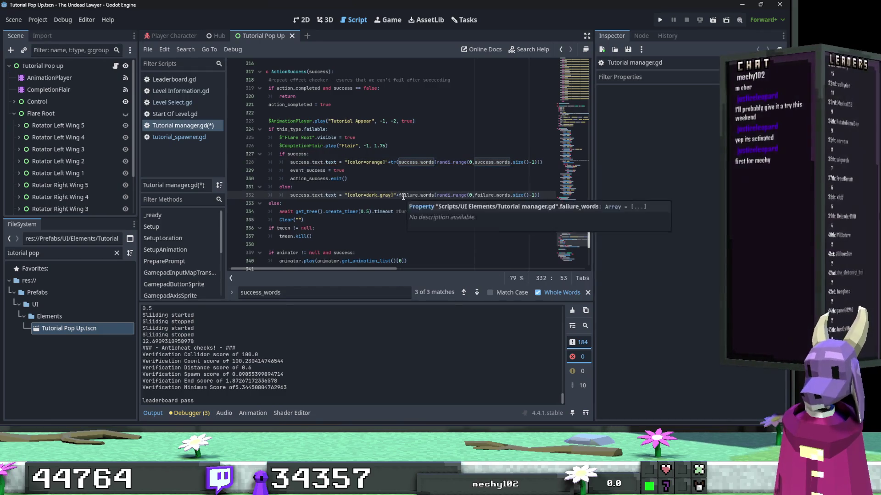
text(tr()
click(551, 197)
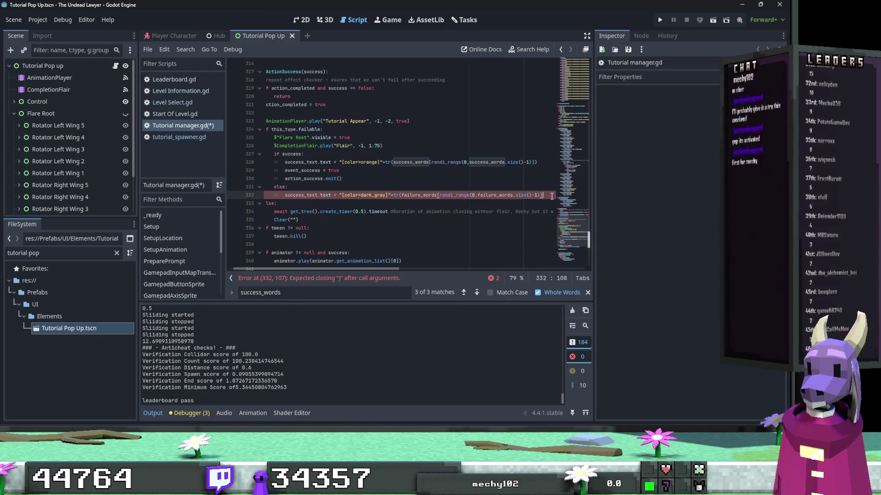
text())
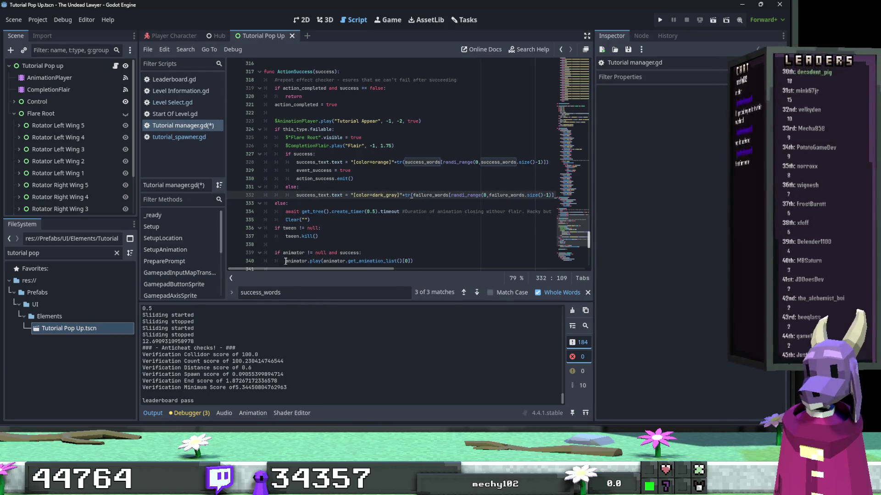
drag(344, 196, 329, 196)
key(ctrl+f)
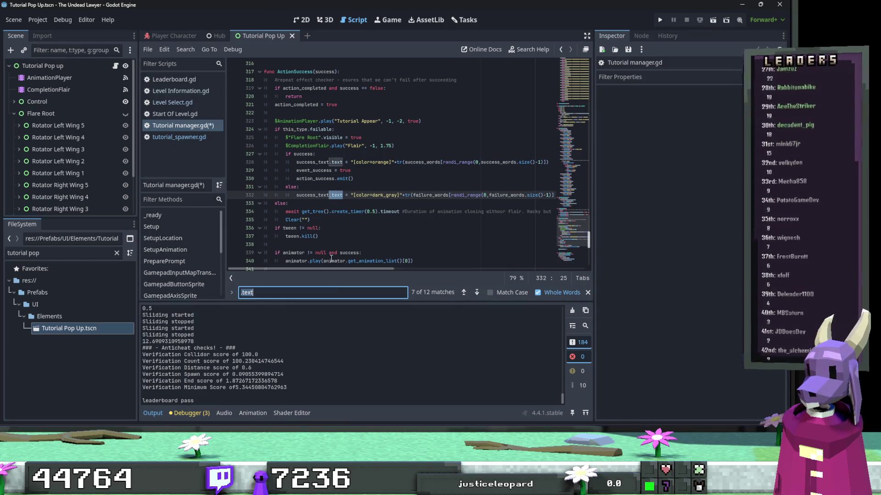
Step through the .text matches from line 32 to line 110, then settle on line 106.
click(477, 292)
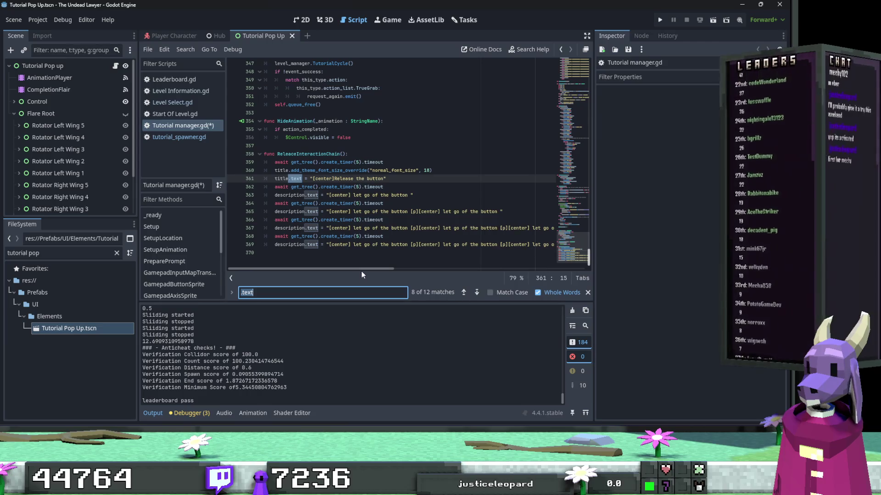
mouse_move(369, 271)
mouse_down()
mouse_move(444, 270)
mouse_move(367, 271)
mouse_up()
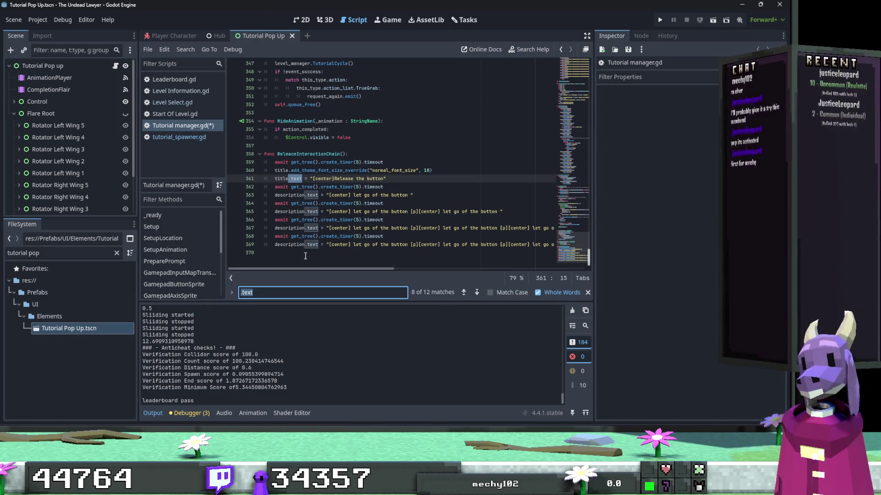
key(ctrl+z)
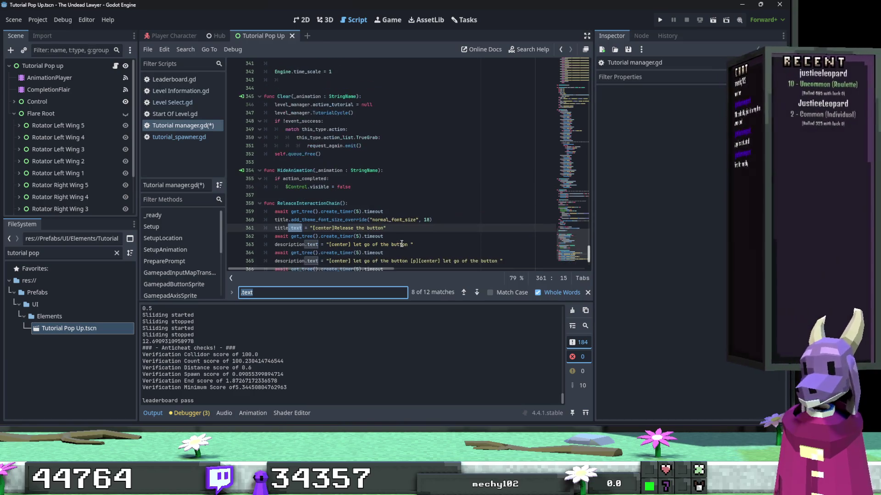
key(ctrl+y)
click(475, 292)
click(475, 292)
click(475, 292)
click(475, 292)
click(475, 293)
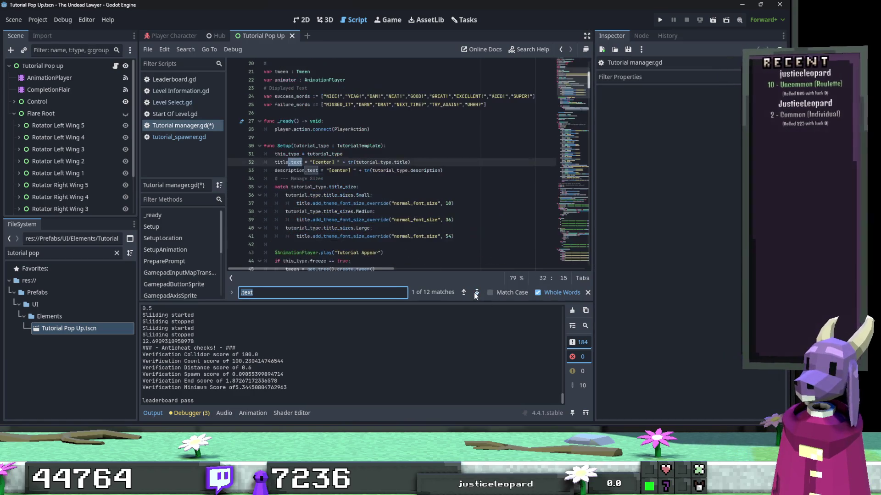
click(468, 292)
click(468, 293)
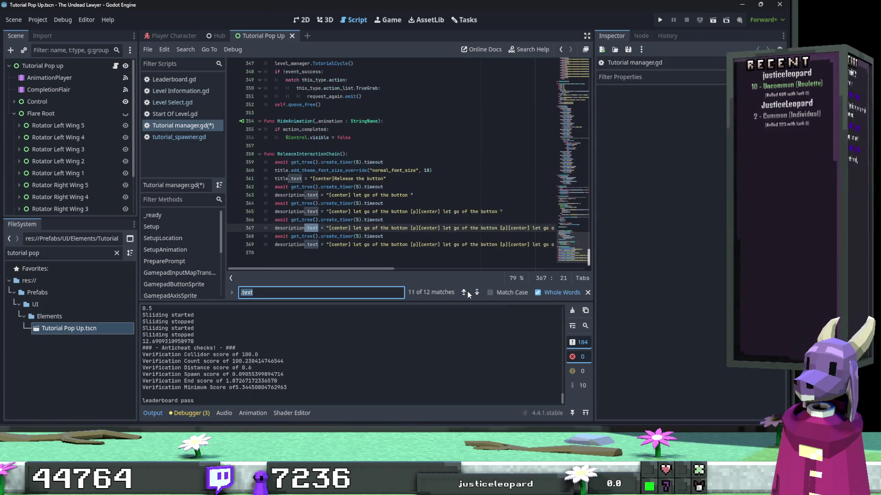
click(468, 293)
click(476, 292)
click(477, 293)
click(477, 292)
click(476, 293)
click(476, 292)
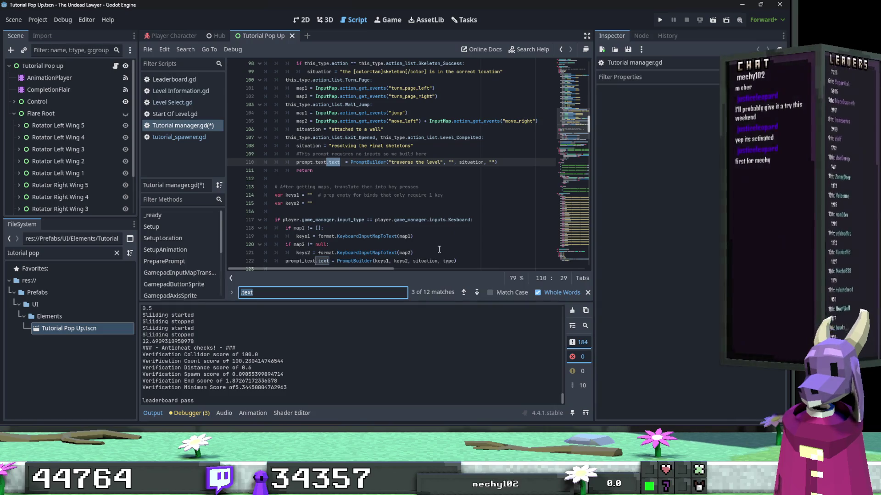
scroll(432, 229, up, 2)
click(315, 180)
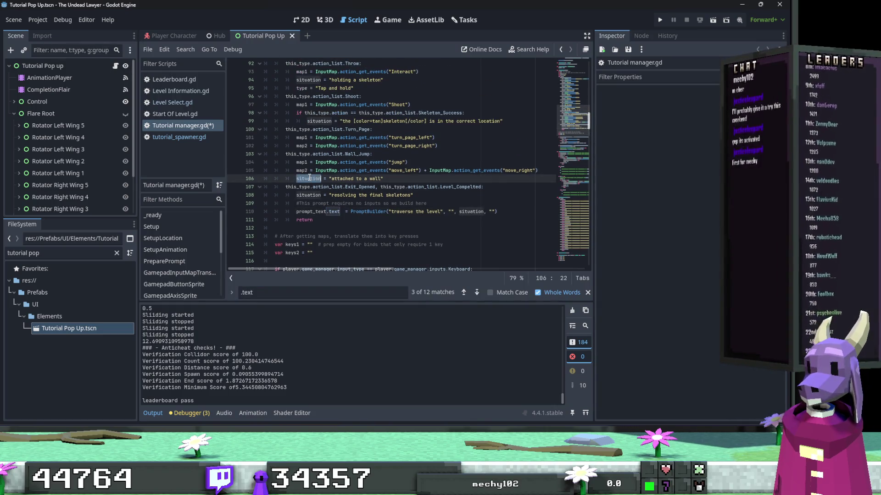
scroll(321, 183, up, 9)
scroll(334, 190, up, 2)
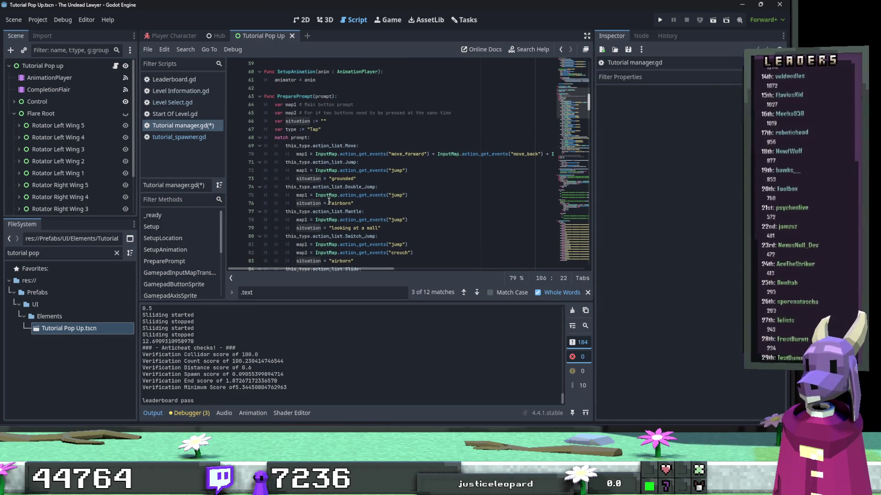
scroll(325, 190, down, 3)
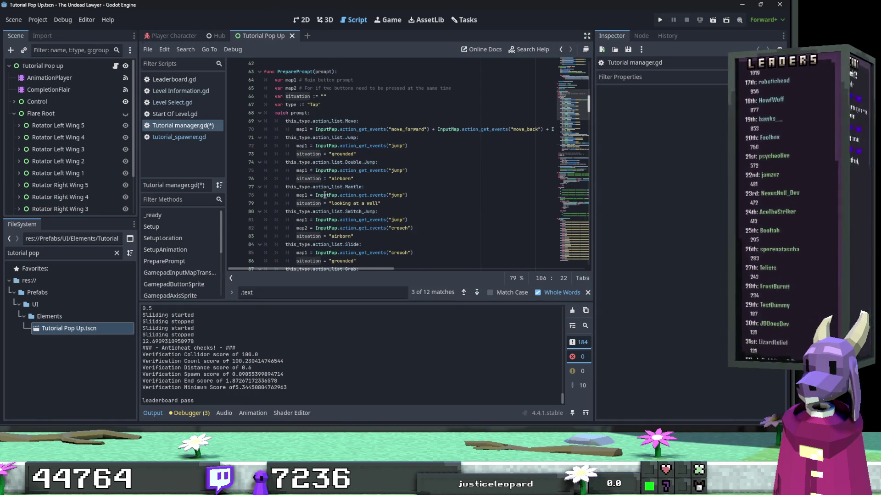
scroll(324, 196, down, 4)
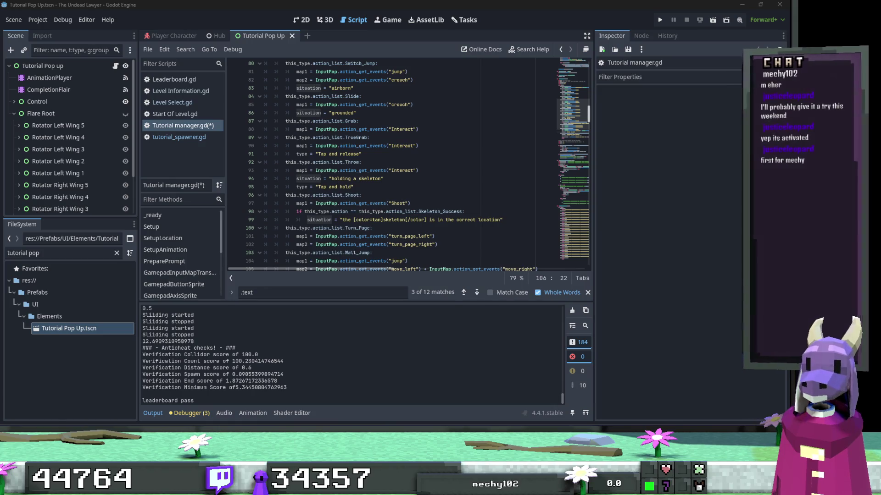
scroll(397, 230, up, 4)
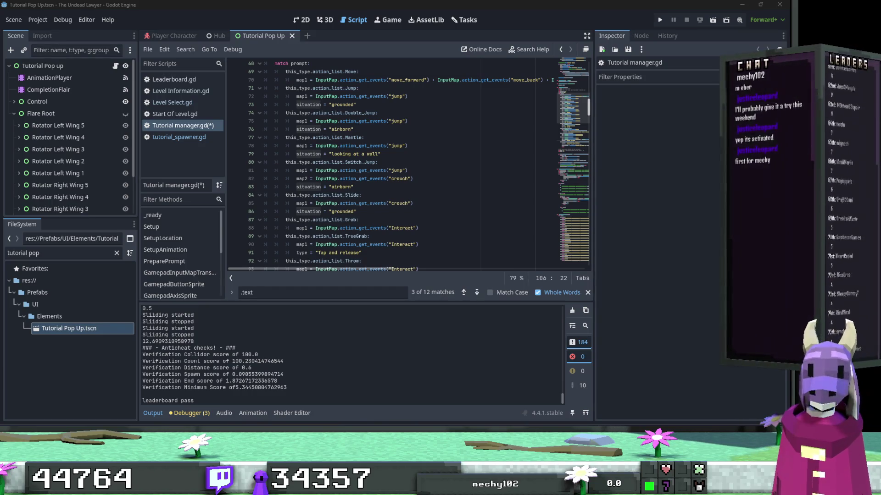
scroll(346, 190, up, 1)
click(346, 188)
scroll(372, 195, down, 2)
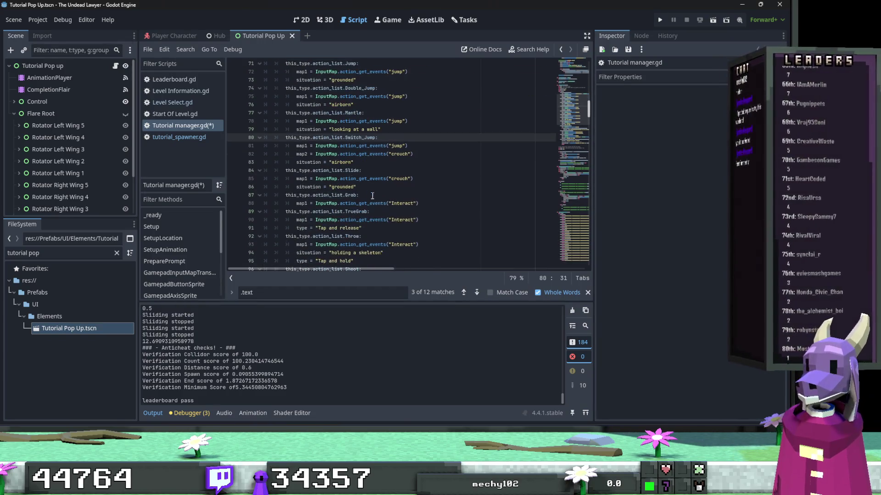
scroll(382, 200, down, 1)
scroll(383, 207, down, 1)
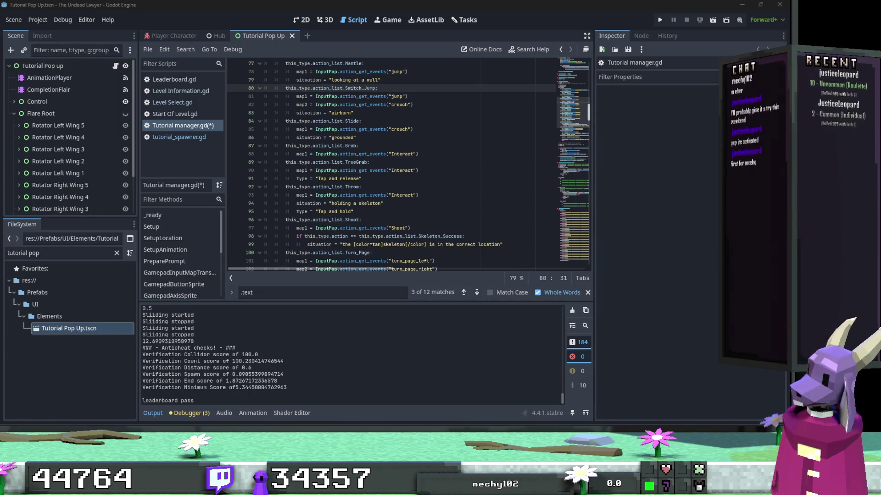
click(349, 220)
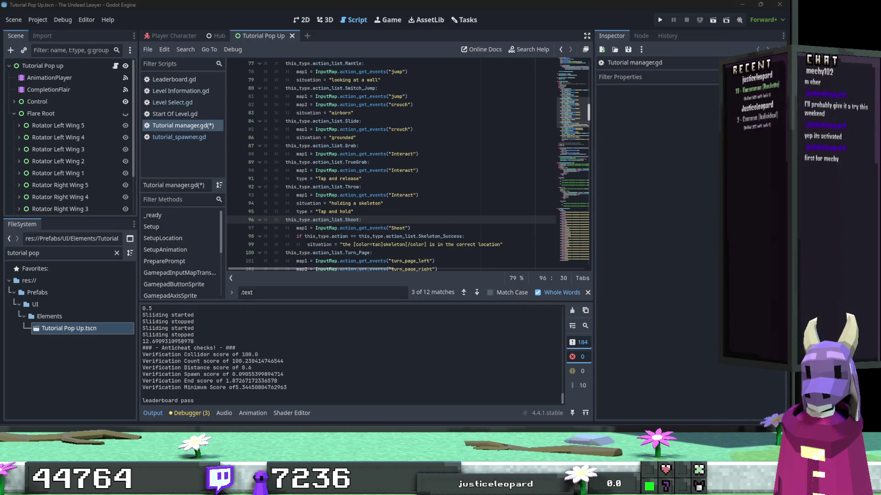
scroll(360, 152, up, 4)
double_click(315, 80)
text(TAP)
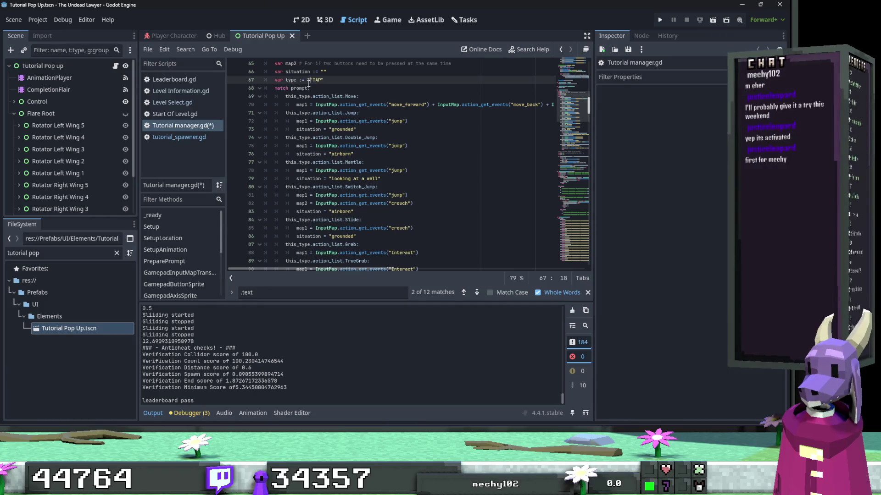
text(en)
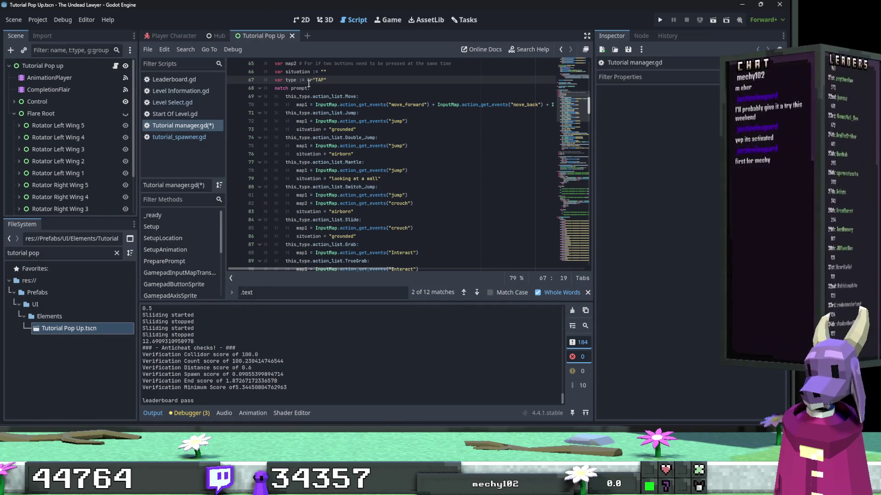
Remove the stray parenthesis on line 67 and make line 91's prompt tr(TAP_AND_RELEASE).
text(()
key(Delete)
click(344, 79)
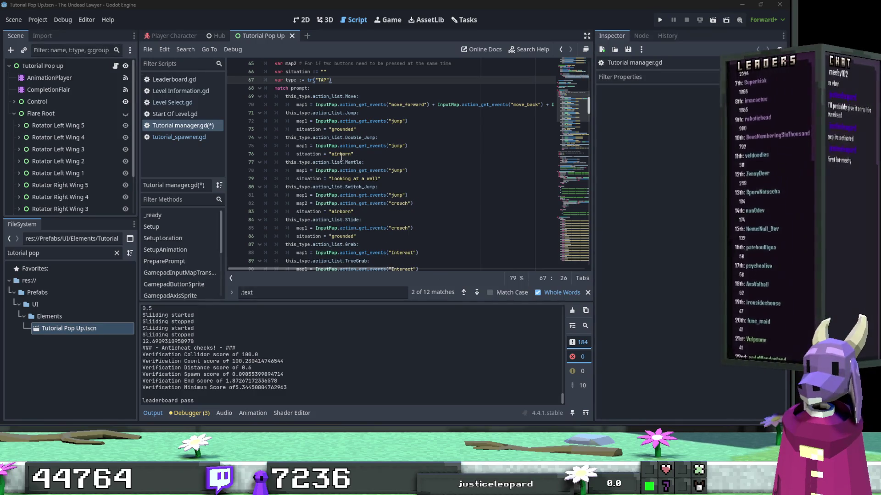
scroll(328, 212, down, 4)
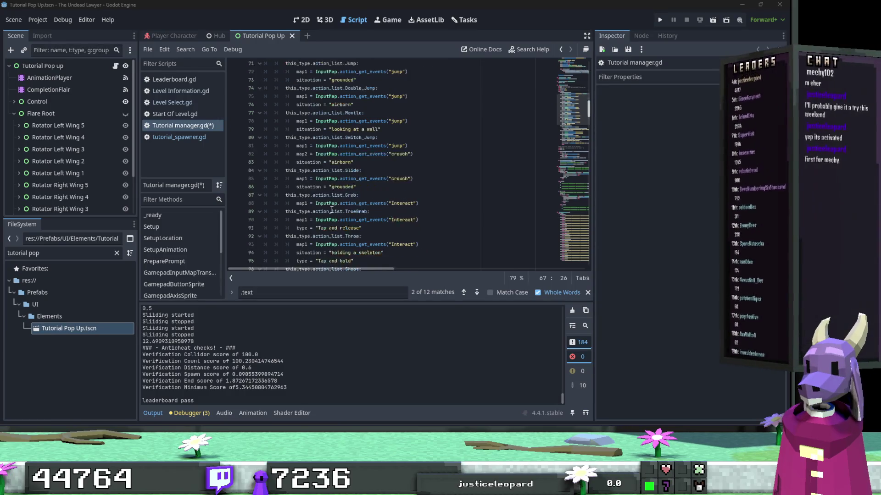
click(316, 179)
text(str()
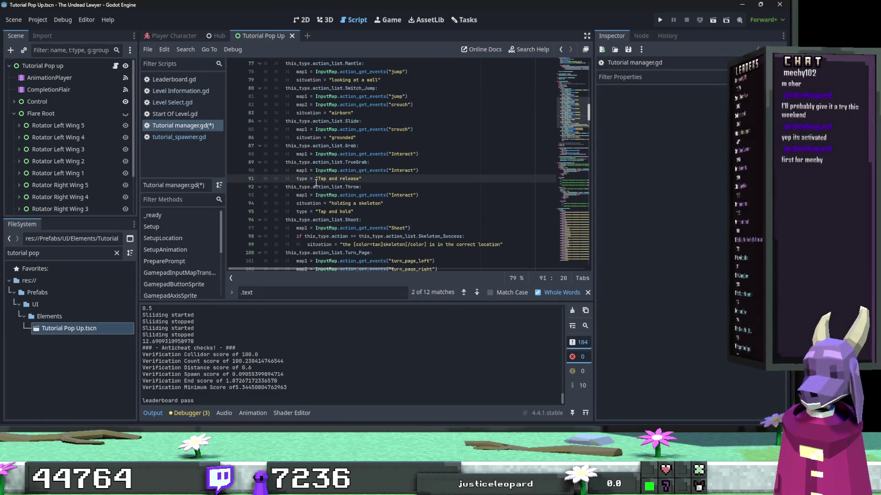
key(Delete)
click(376, 177)
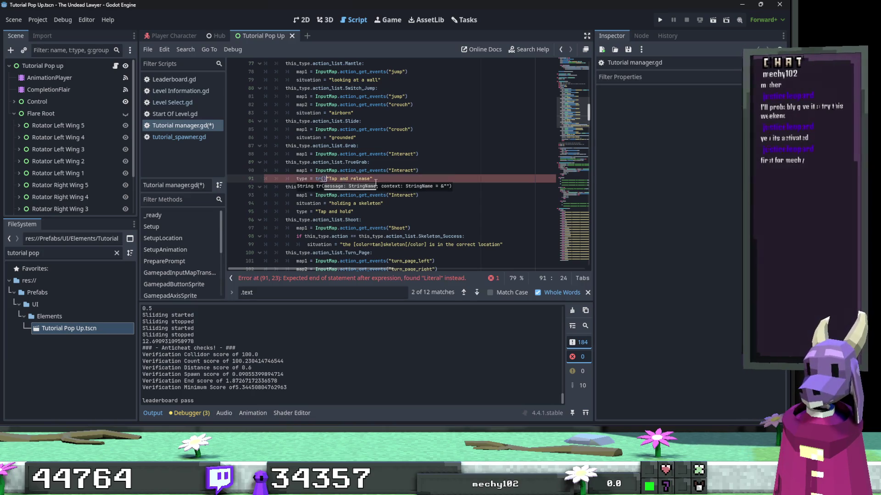
text())
click(365, 179)
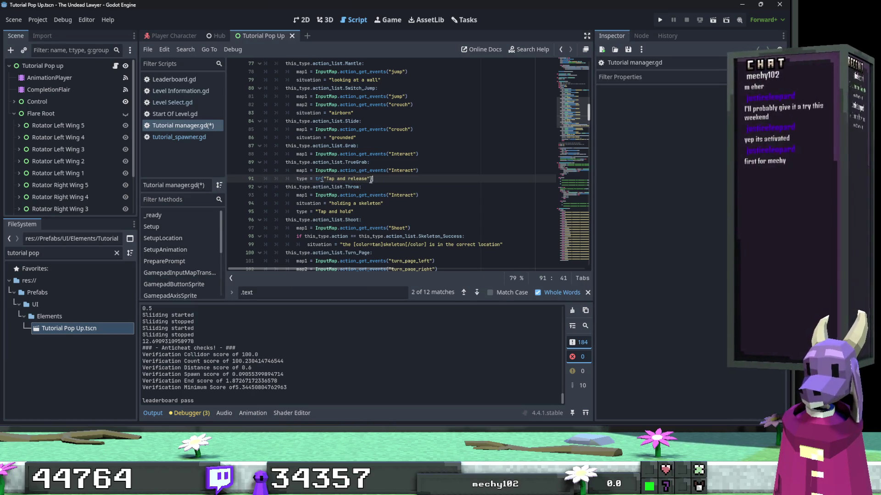
drag(368, 178, 325, 179)
text(TAP_AND_RELEASE)
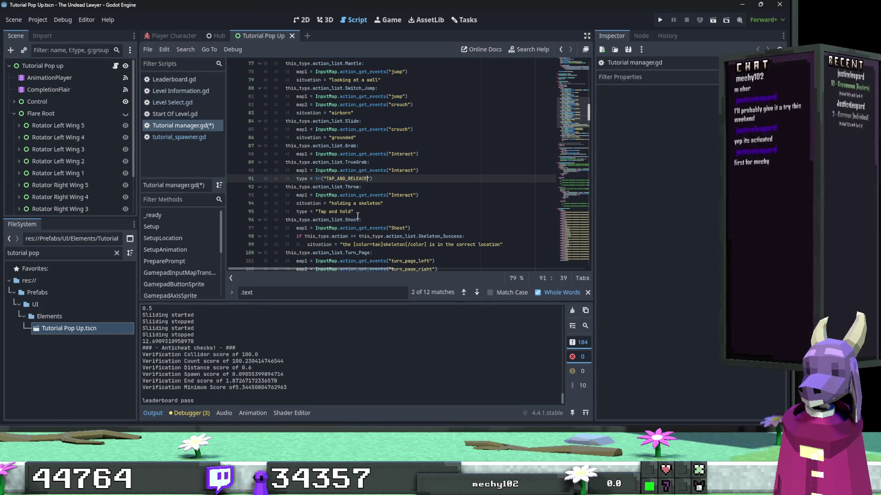
Wrap the Tap and hold prompt on line 95 in tr() and rename it TAP_AND_HOLD.
click(316, 212)
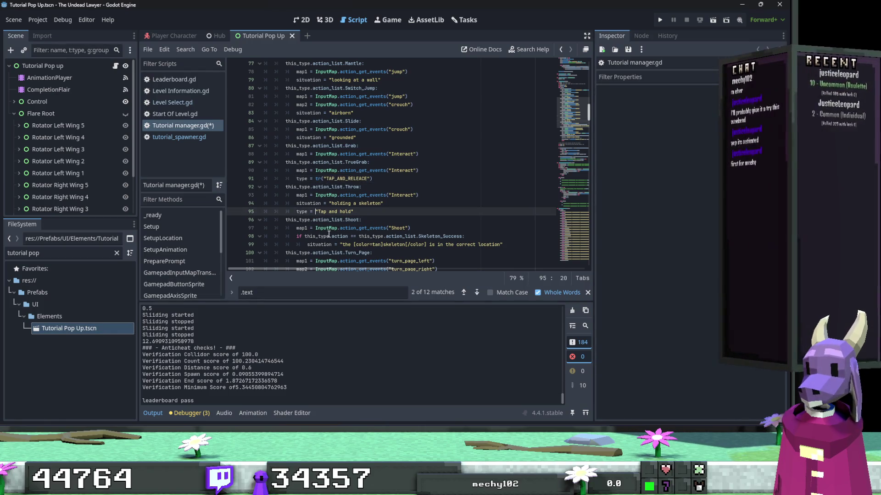
text(tr()
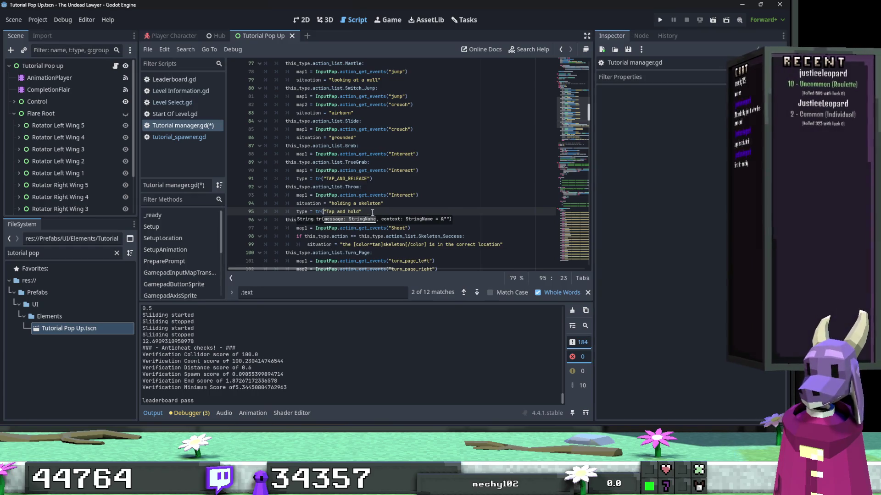
key(Delete)
click(372, 212)
text())
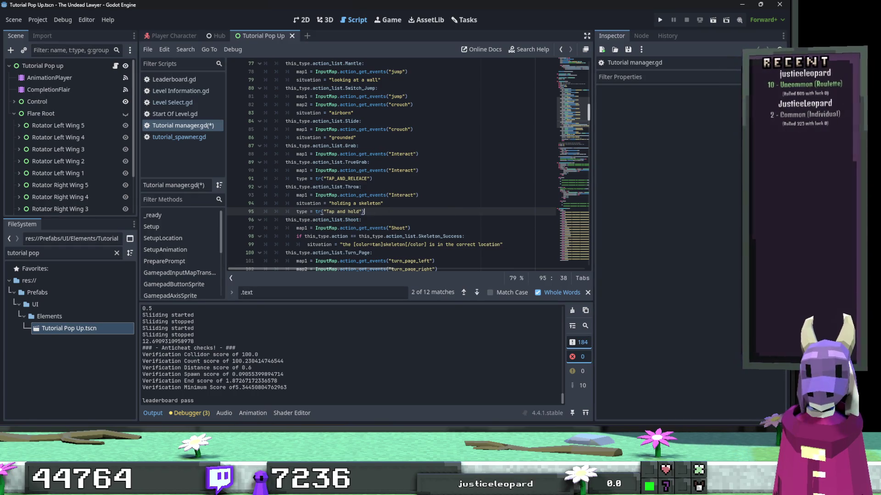
key(Left)
key(ctrl+shift+Left)
key(ctrl+shift+Left)
key(ctrl+shift+Left)
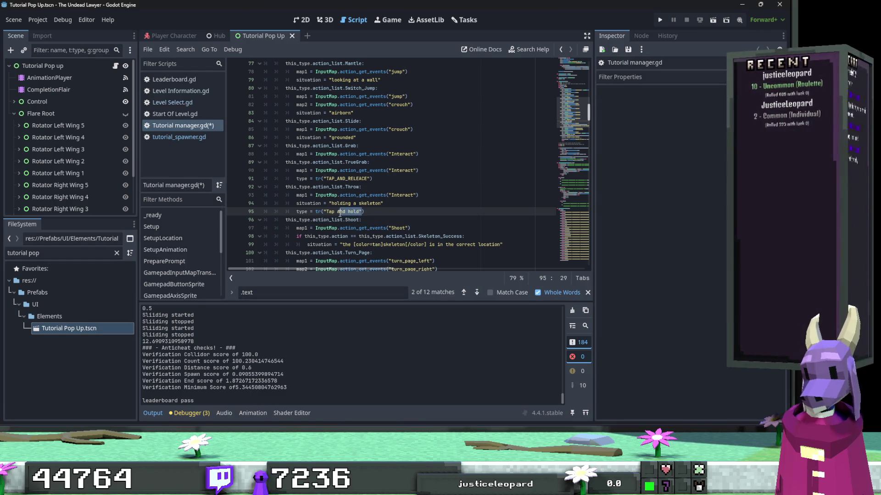
text(TAP_AND_HOLD)
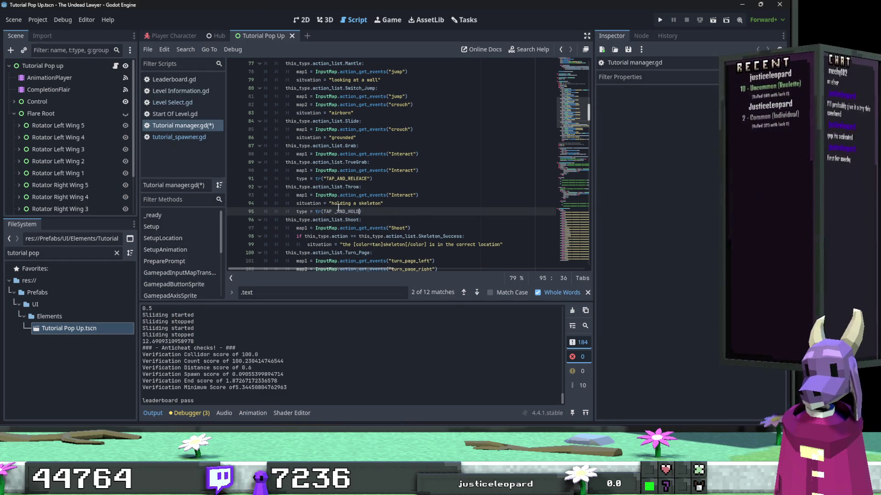
Delete the stray gap and quote the key so line 95 reads tr("TAP_AND_HOLD").
click(333, 211)
key(Delete)
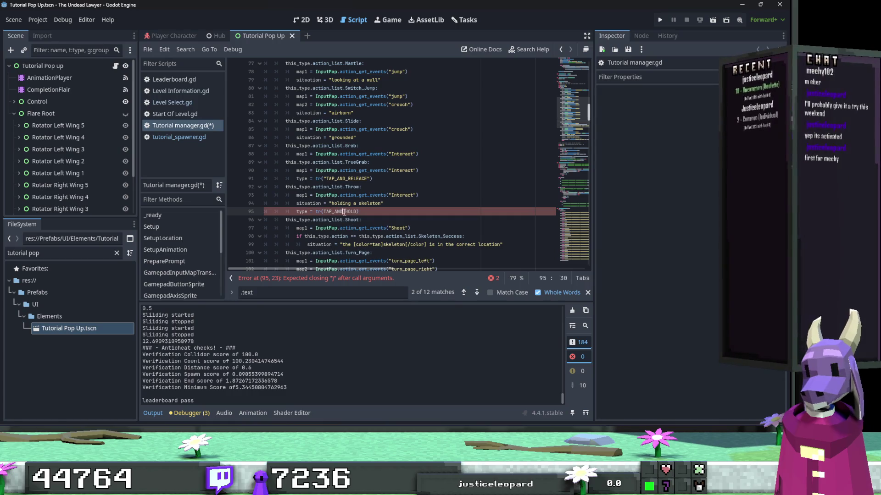
key(ctrl+Left)
key(ctrl+shift+Right)
text("")
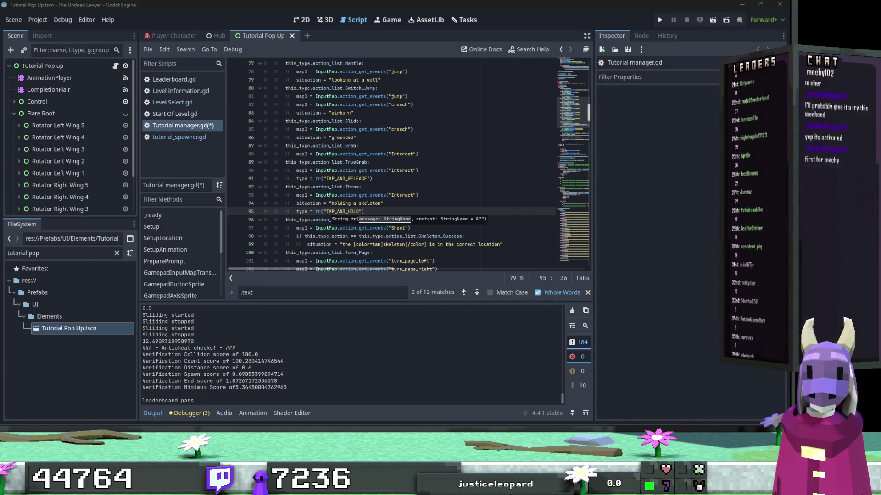
click(356, 236)
scroll(382, 215, down, 1)
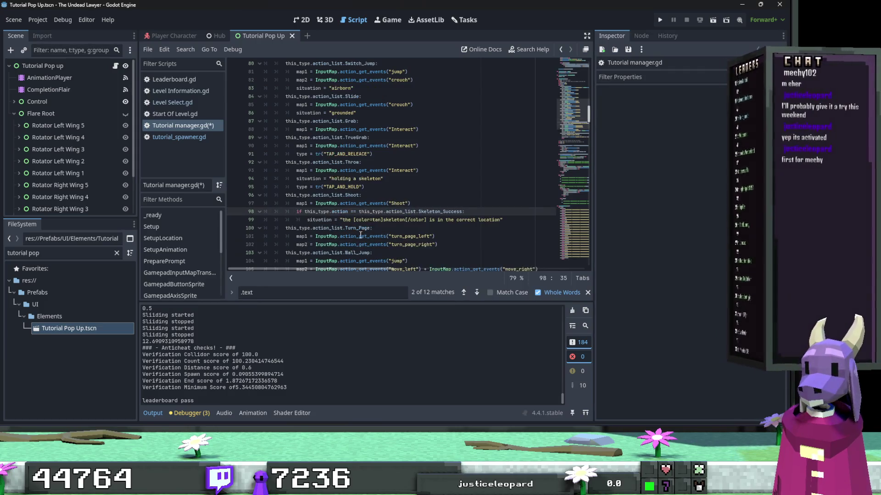
scroll(390, 215, down, 1)
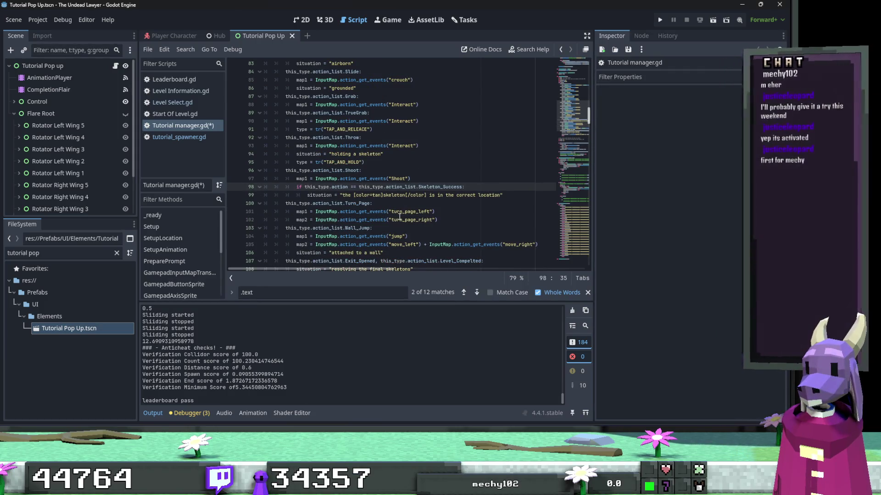
scroll(400, 216, down, 2)
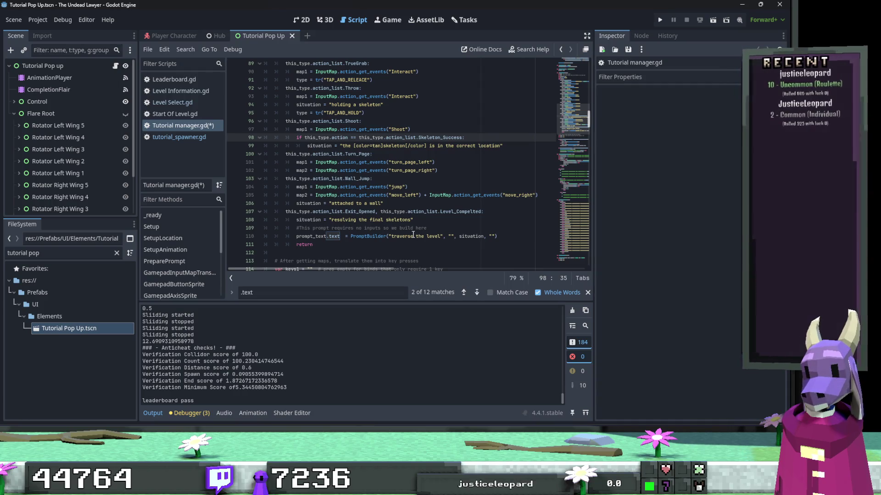
double_click(469, 237)
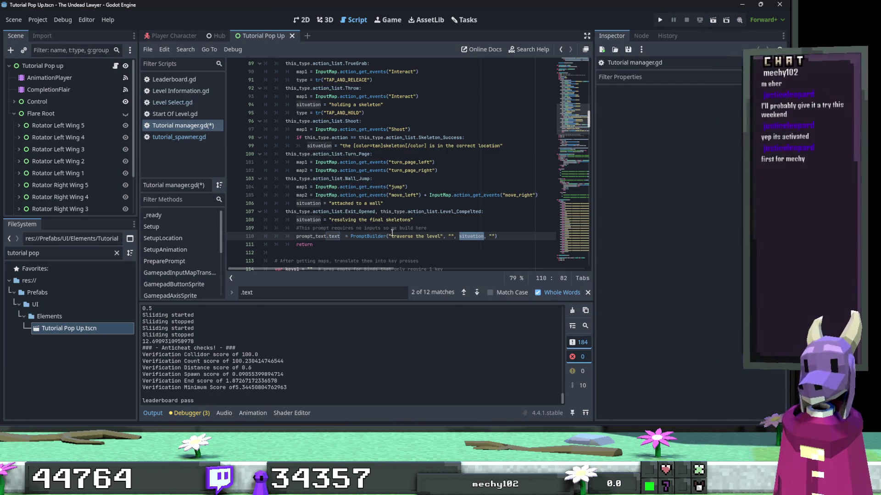
scroll(392, 233, down, 2)
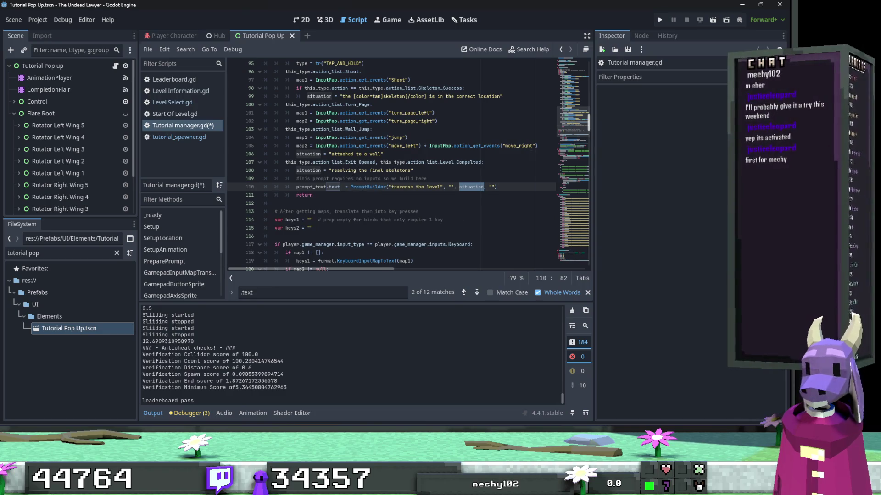
click(447, 229)
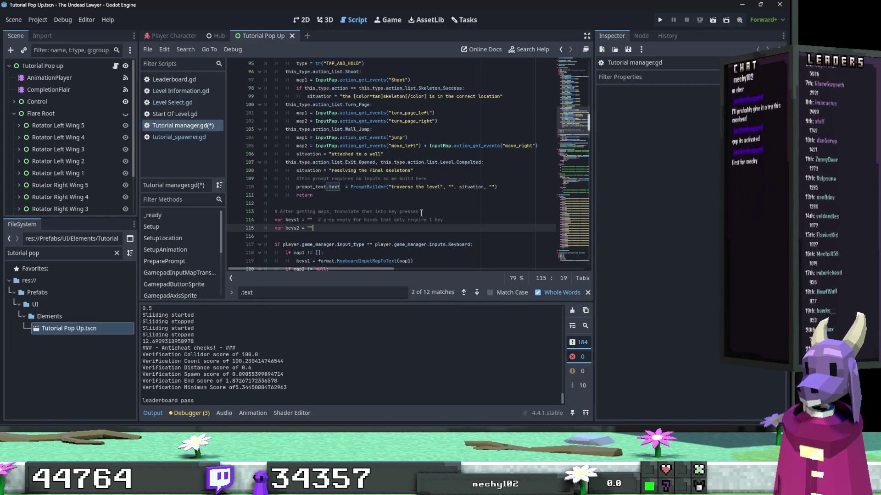
scroll(421, 213, down, 3)
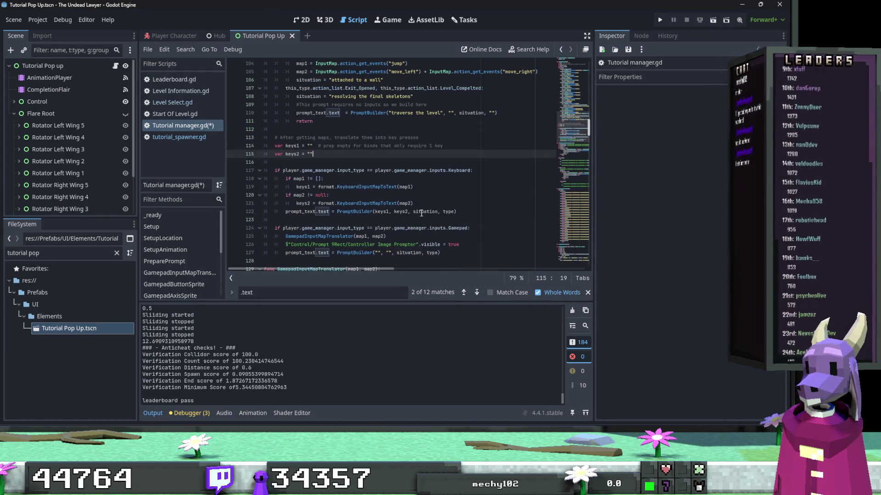
scroll(421, 213, down, 5)
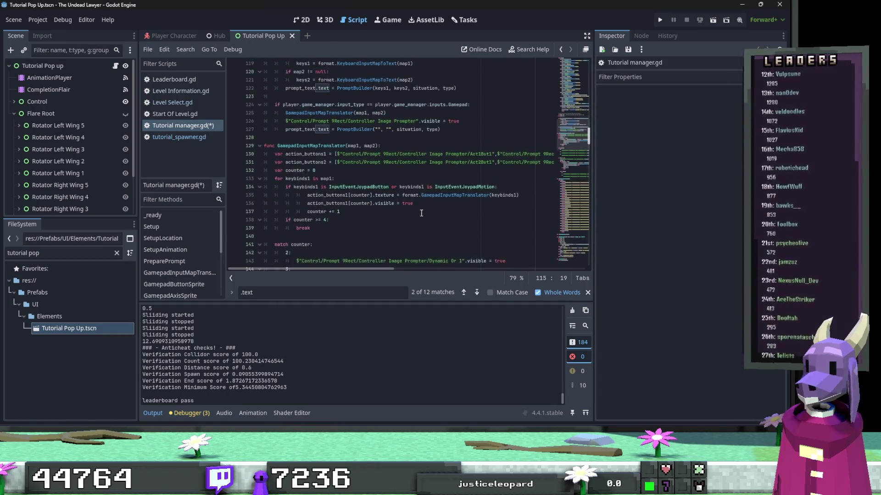
scroll(421, 213, up, 4)
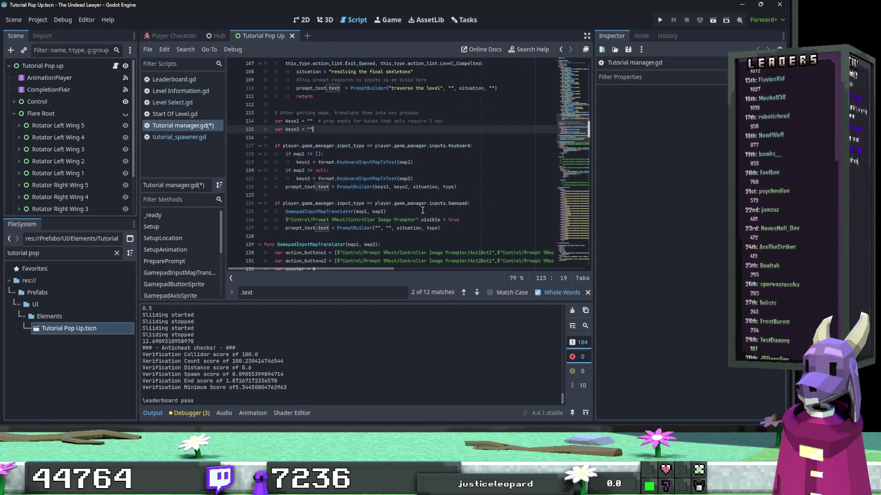
scroll(422, 210, up, 7)
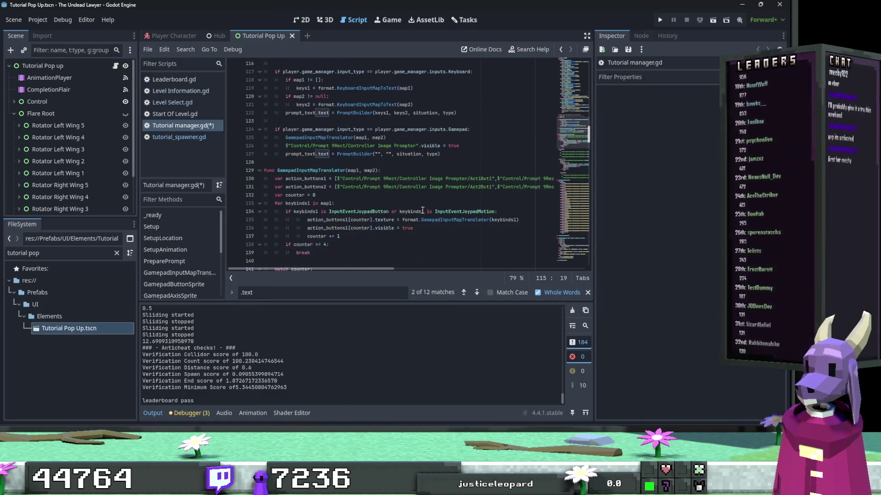
scroll(423, 211, up, 7)
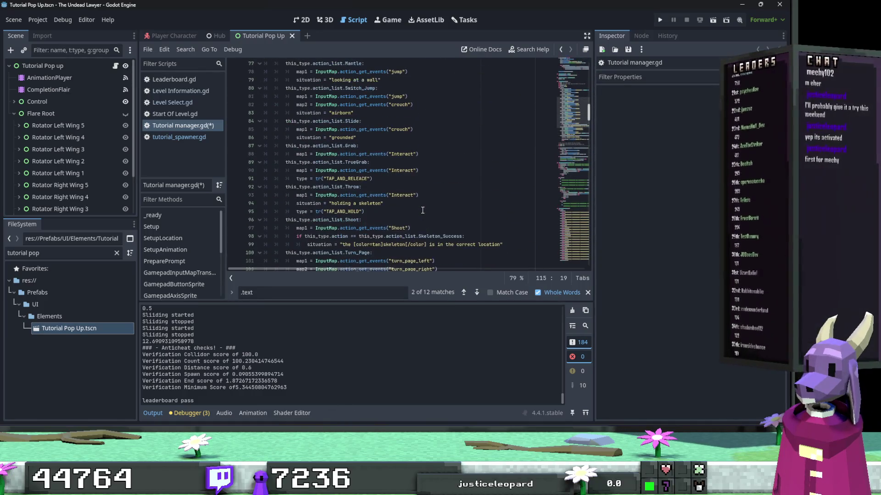
scroll(422, 210, up, 1)
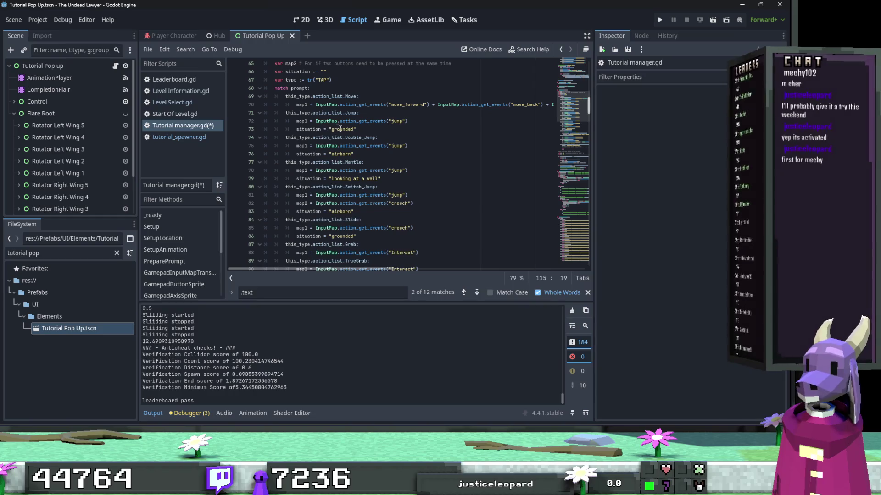
double_click(332, 129)
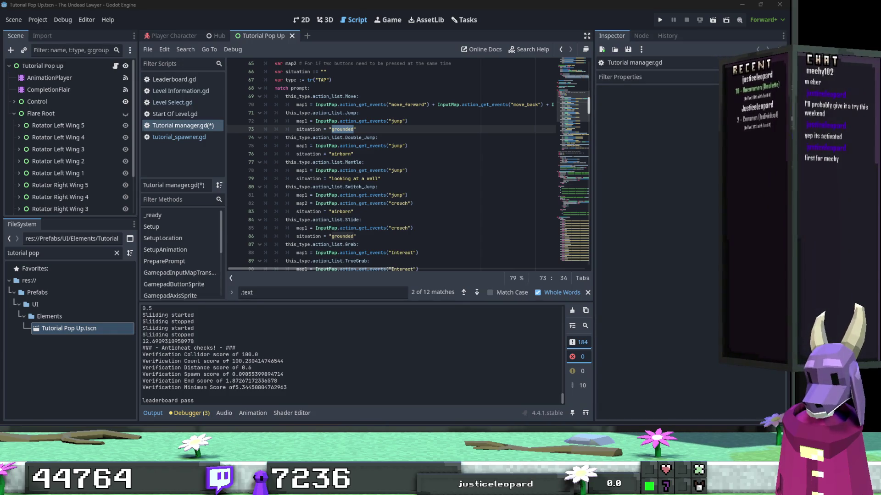
Uppercase grounded and airborn, and replace the looking at a wall text with LOOKING_AT_WALL.
click(349, 178)
double_click(349, 178)
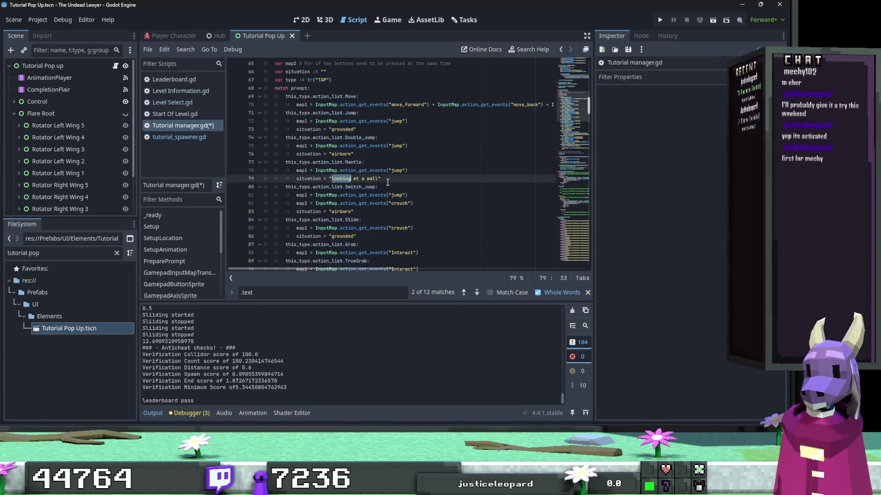
drag(378, 179, 332, 178)
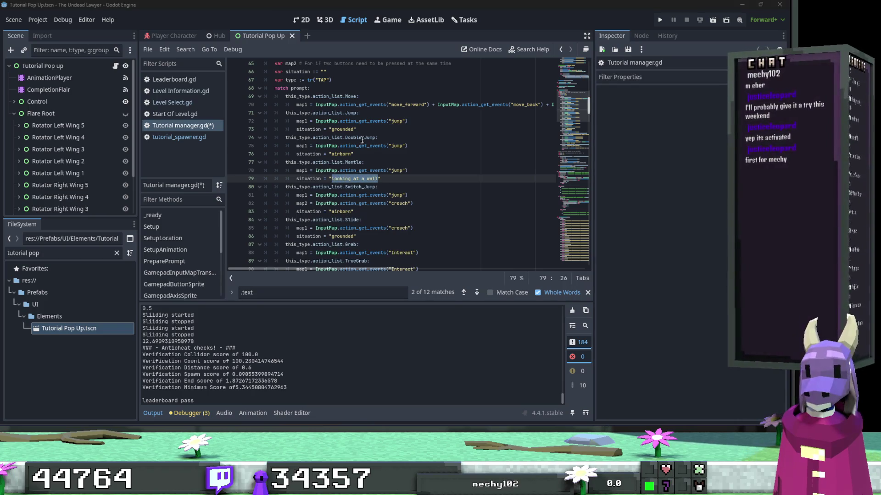
mouse_move(357, 130)
mouse_down()
mouse_move(331, 130)
mouse_move(330, 154)
mouse_up()
key(shift+F4)
key(shift+F4)
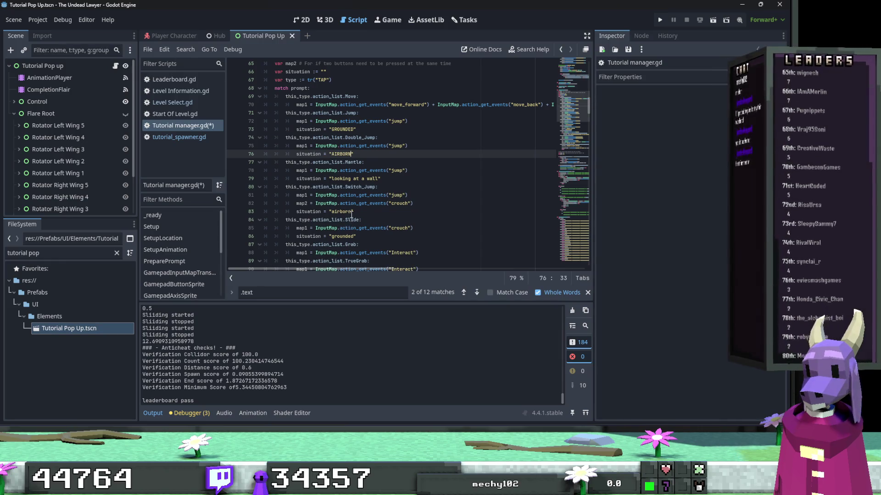
drag(352, 212, 330, 212)
key(shift+F4)
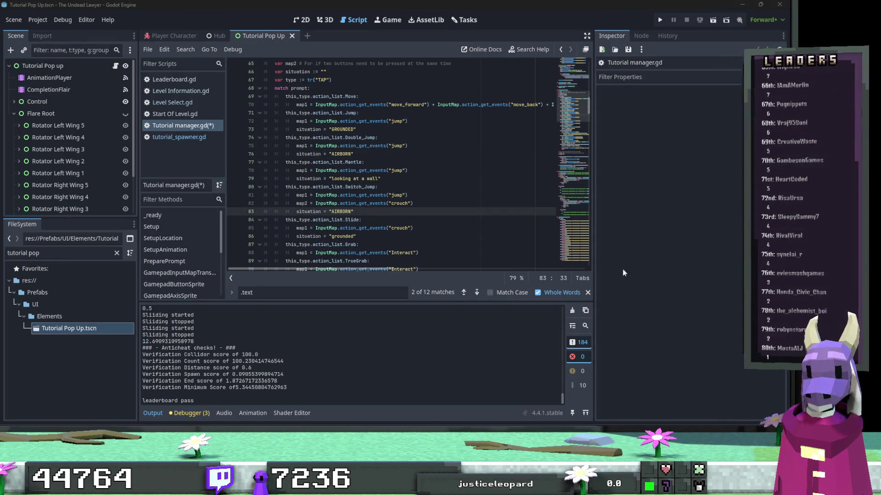
drag(379, 178, 331, 179)
text(LOOKING_AT_WALL)
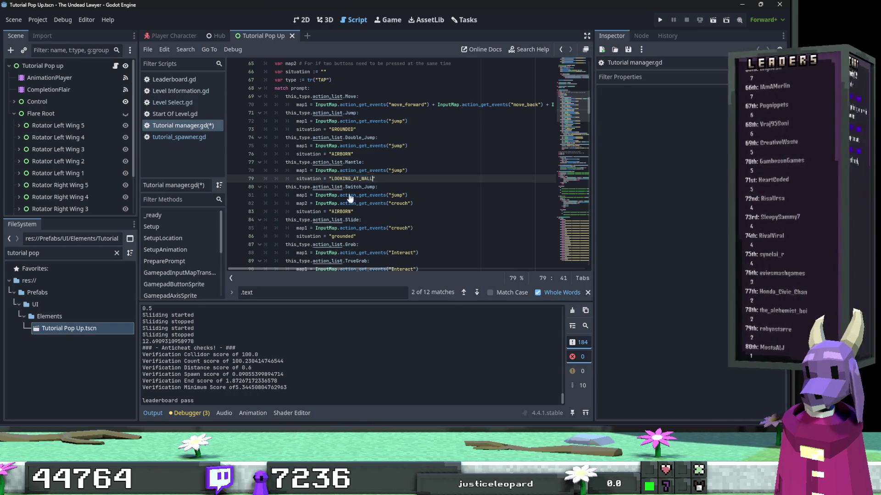
Uppercase grounded on line 86 to GROUNDED.
scroll(393, 217, down, 1)
double_click(343, 105)
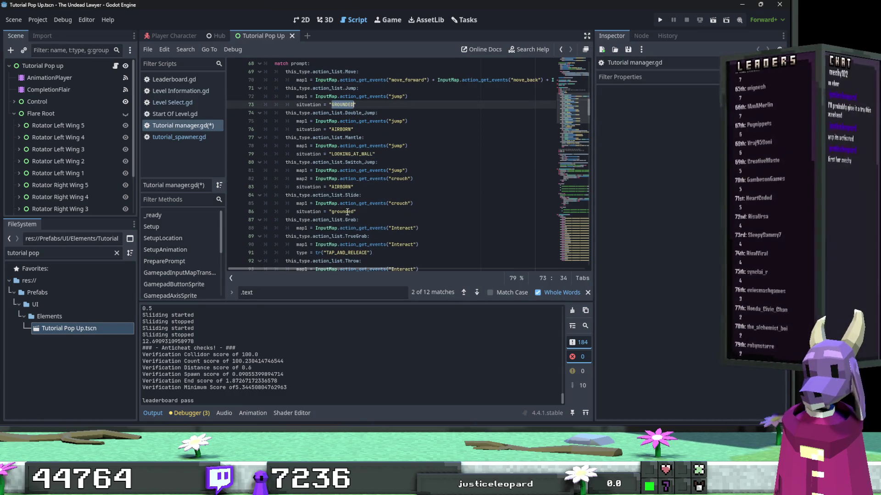
double_click(354, 212)
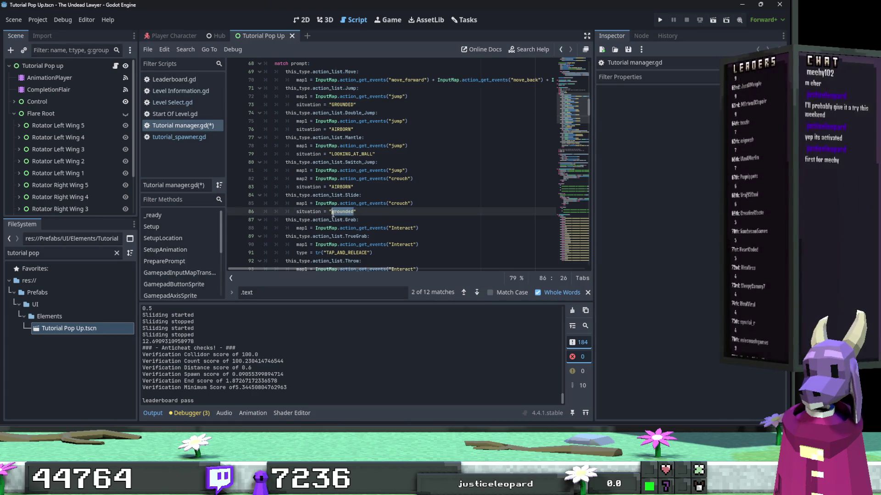
key(shift+F4)
click(428, 223)
scroll(427, 225, down, 2)
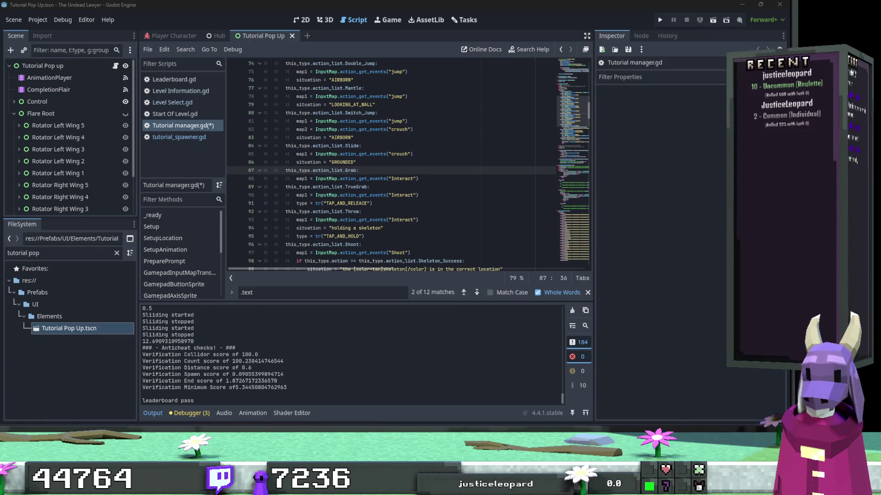
Replace the holding a skeleton text on line 94 with HOLDING_SKELETON and save the script.
click(374, 230)
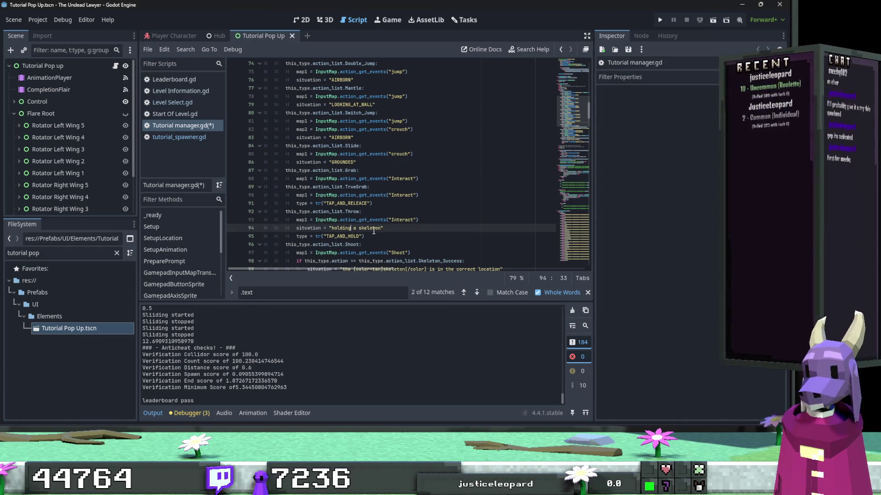
double_click(379, 229)
drag(380, 230, 332, 231)
text(HOLDING_SKELETON)
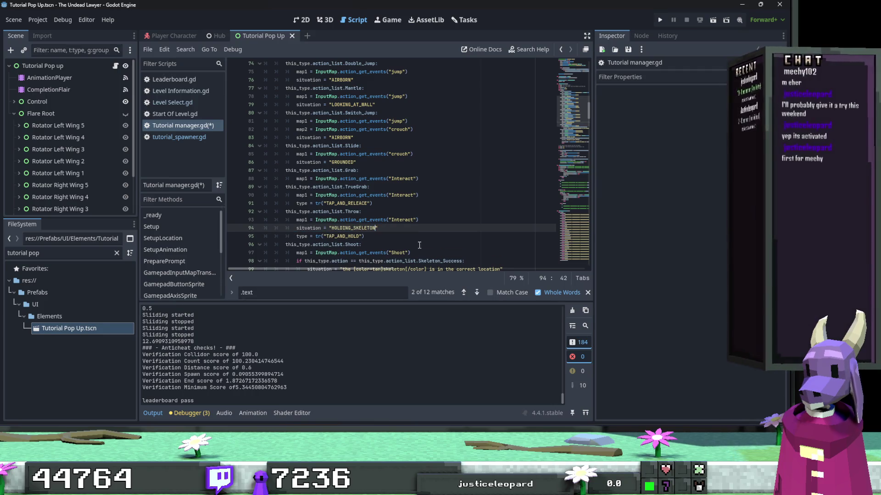
click(425, 245)
scroll(425, 244, down, 1)
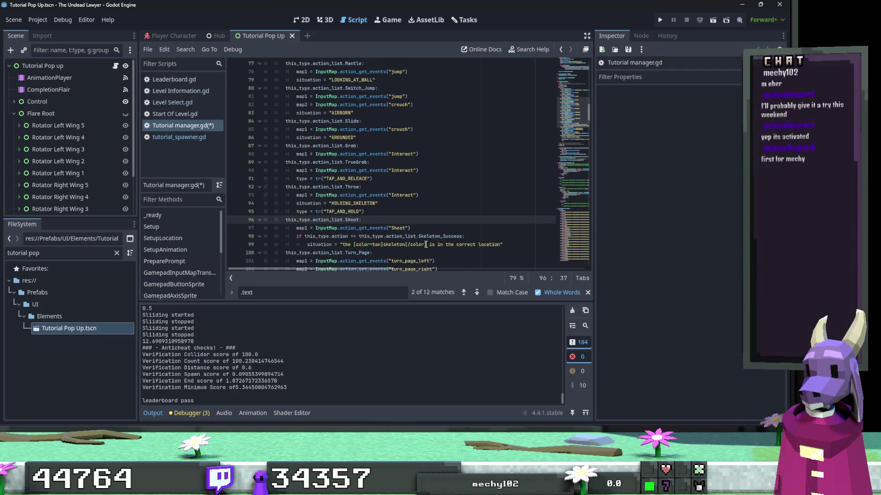
key(ctrl+s)
Replace the long skeleton success message on line 99 with tr("SKELETON_CORRECT").
scroll(420, 230, down, 1)
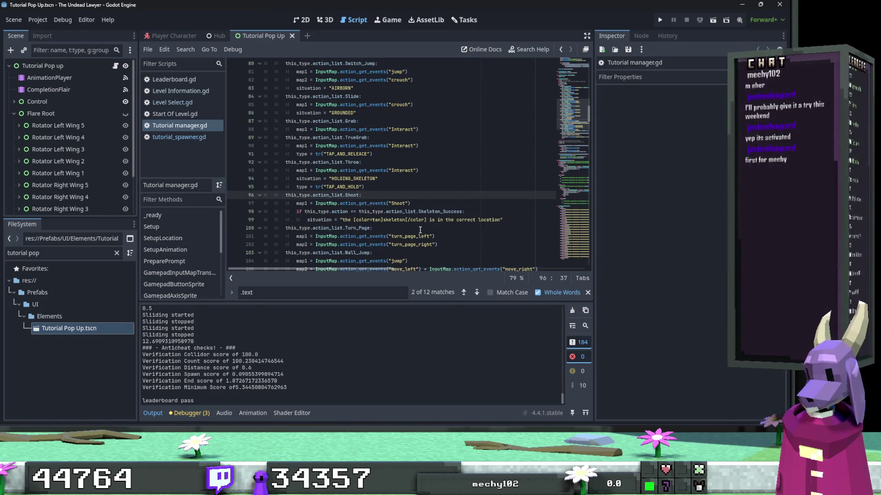
scroll(420, 230, down, 1)
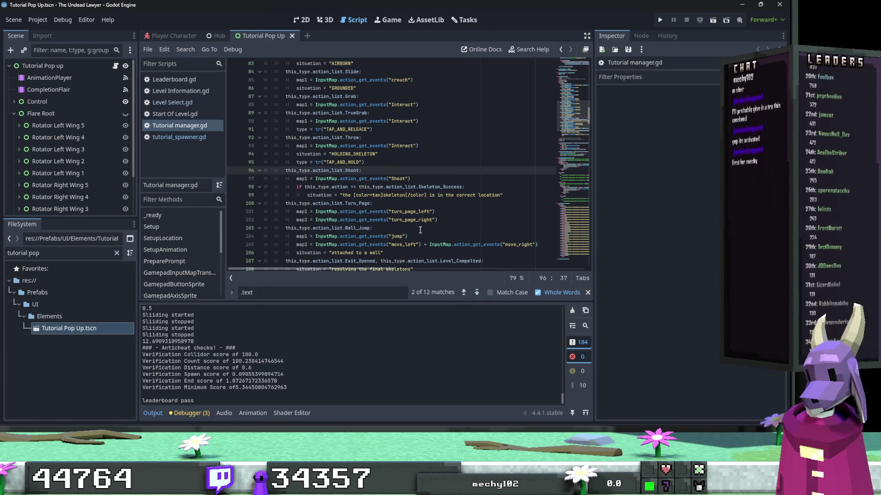
scroll(420, 230, down, 1)
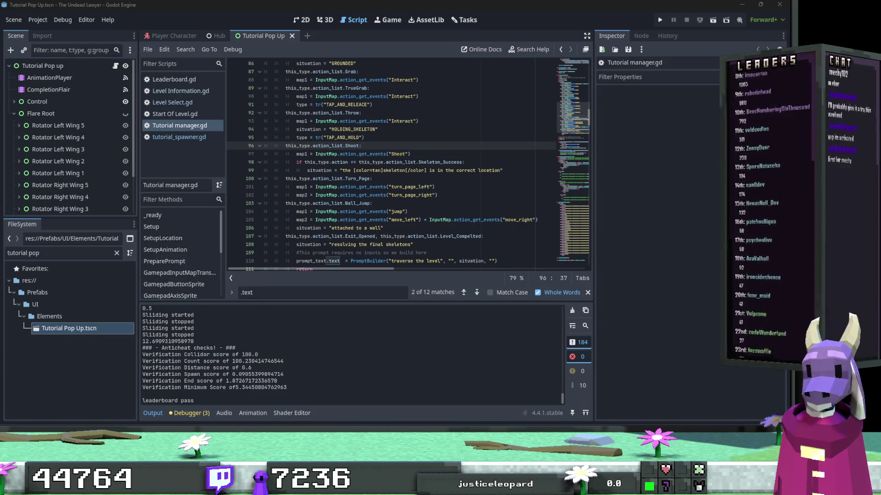
drag(503, 170, 340, 173)
key(alt+Tab)
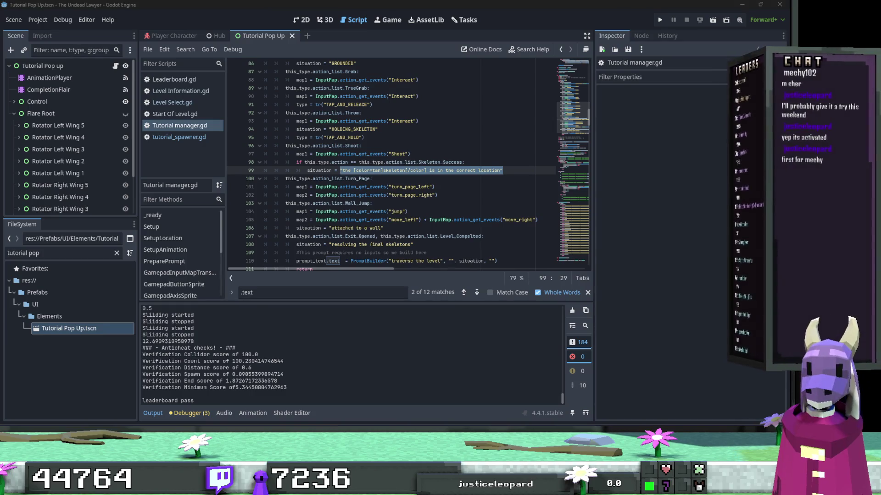
click(439, 179)
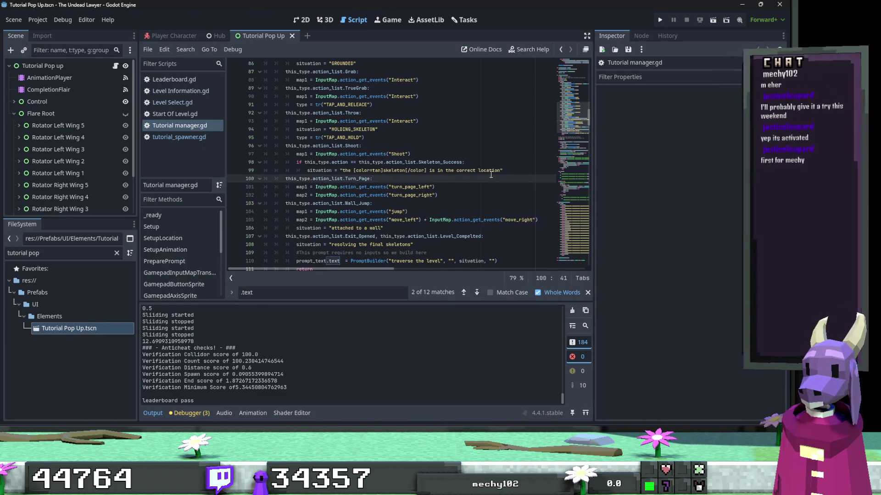
drag(503, 171, 341, 172)
key(ctrl+x)
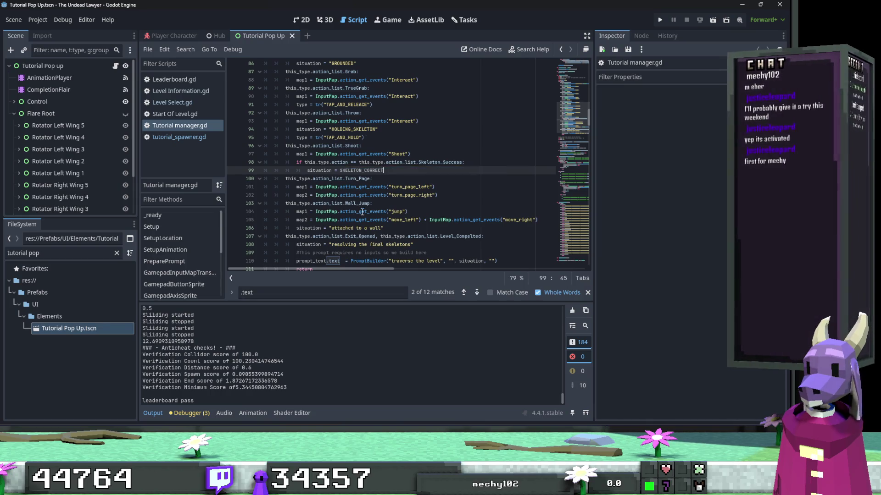
key(ctrl+z)
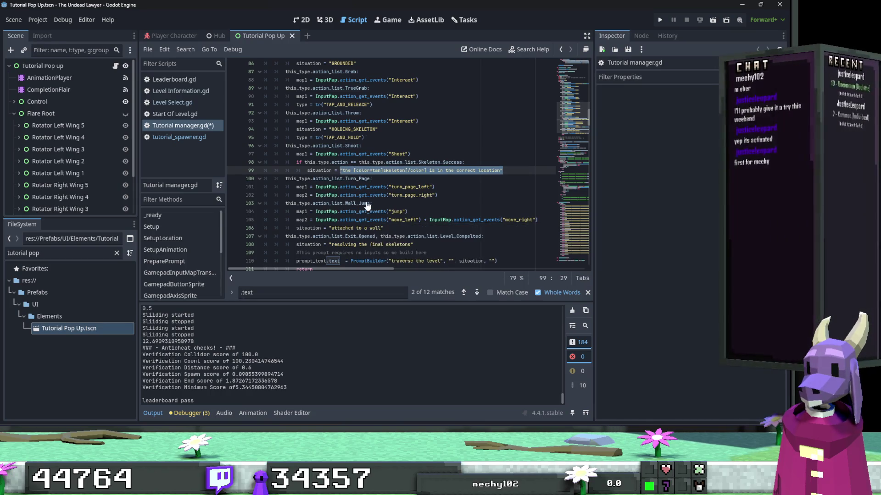
text(tr)
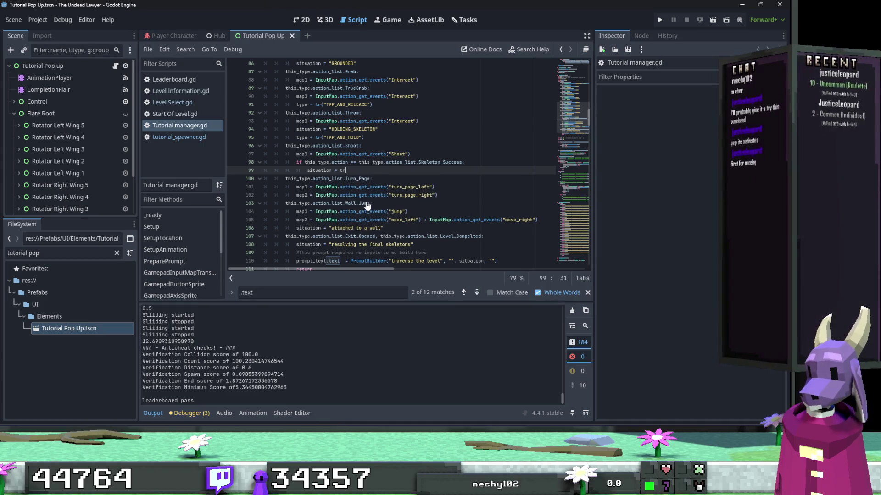
text((()
key(ctrl+v)
click(371, 171)
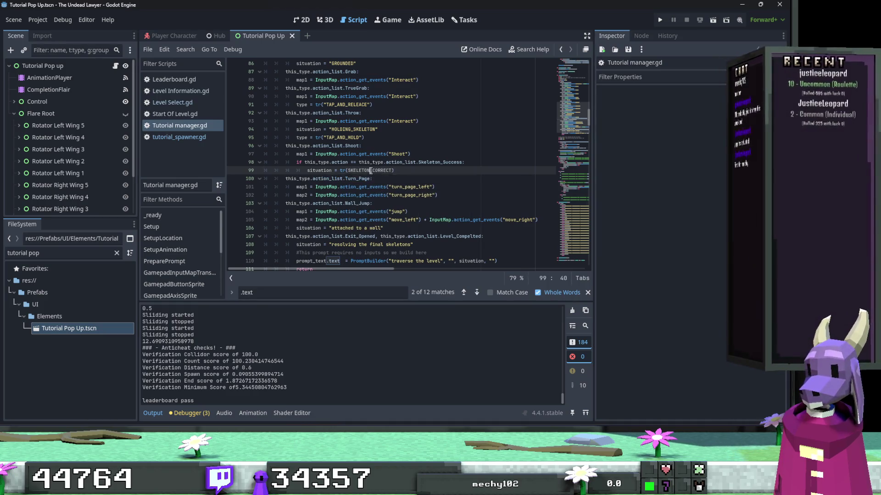
double_click(370, 170)
text(")
Copy tr( and insert it before "HOLDING_SKELETON" on line 94.
double_click(339, 171)
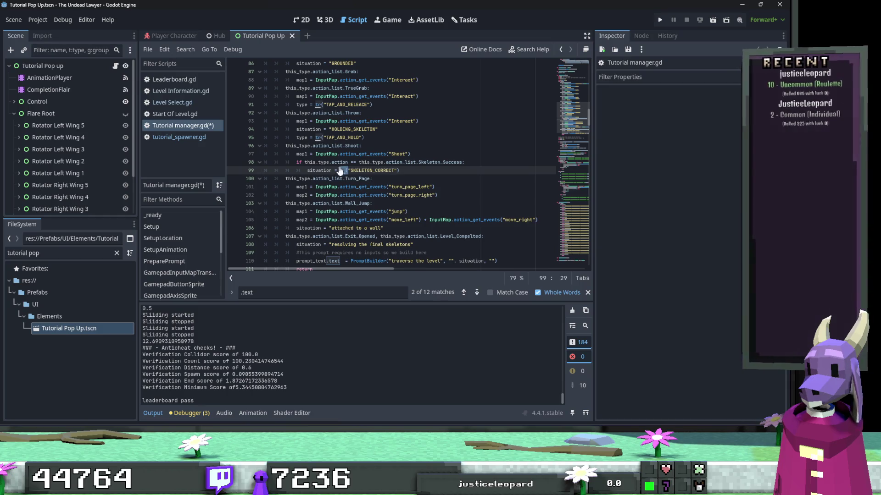
key(ctrl+c)
click(329, 130)
key(ctrl+v)
Prefix the GROUNDED, AIRBORN and LOOKING_AT_WALL situation strings on lines 73–86 with tr(.
text(()
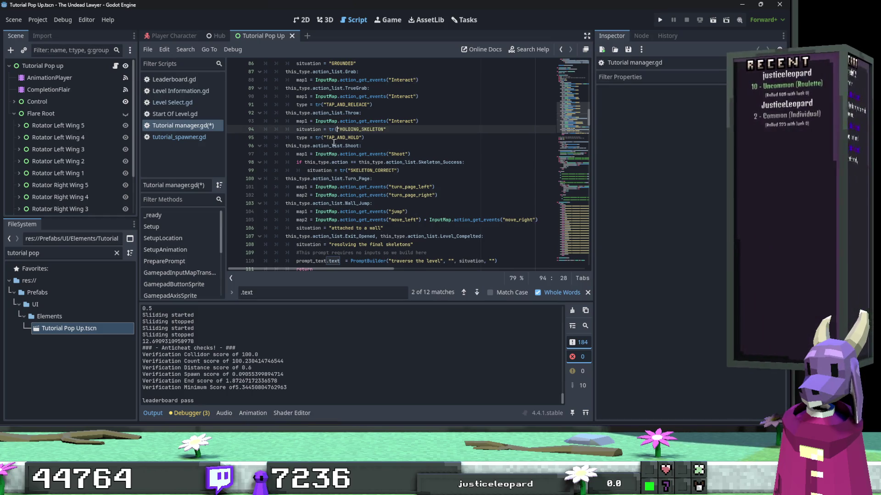
scroll(333, 144, up, 2)
click(329, 113)
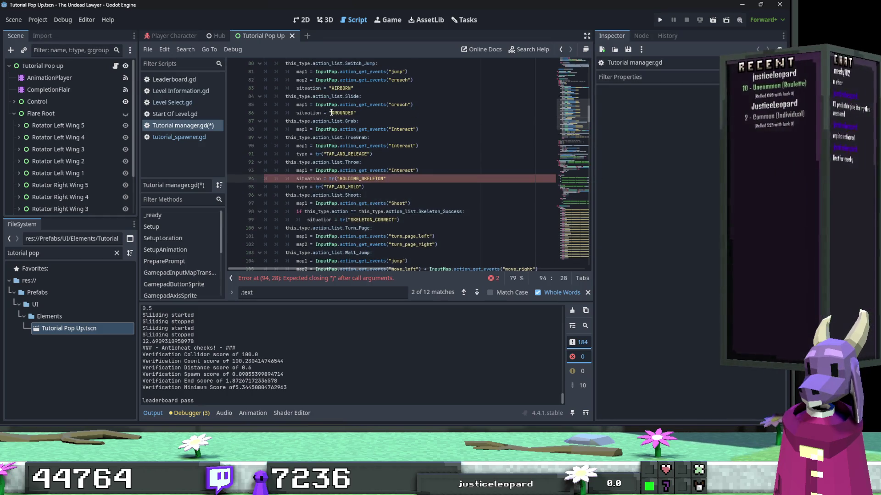
key(ctrl+v)
text(()
scroll(339, 135, up, 2)
click(328, 137)
key(ctrl+v)
text(()
click(328, 105)
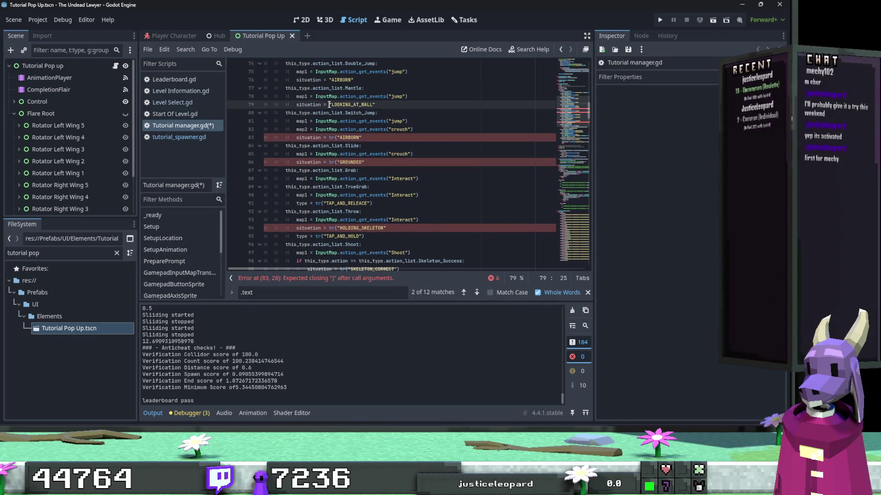
key(ctrl+v)
text(()
click(328, 80)
key(ctrl+v)
text(()
scroll(332, 105, up, 2)
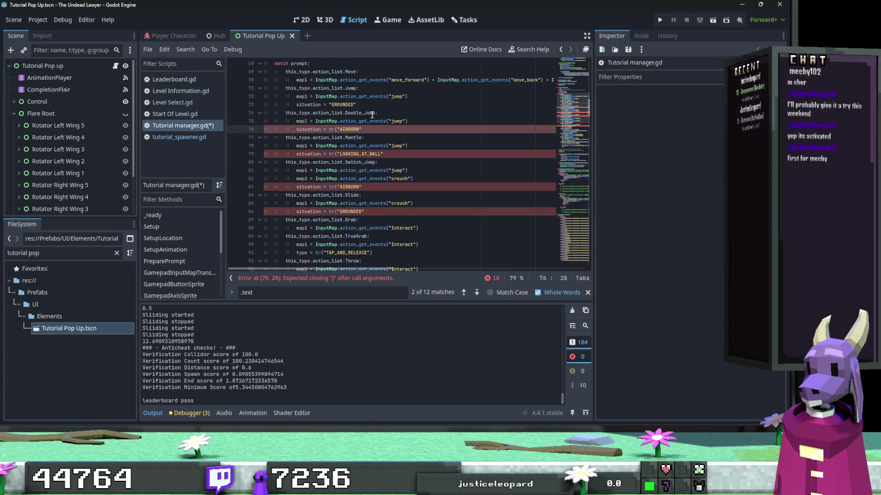
click(330, 105)
key(ctrl+v)
text(()
Add closing parentheses at the ends of lines 73, 76, 79, 83, 86 and 94.
click(367, 107)
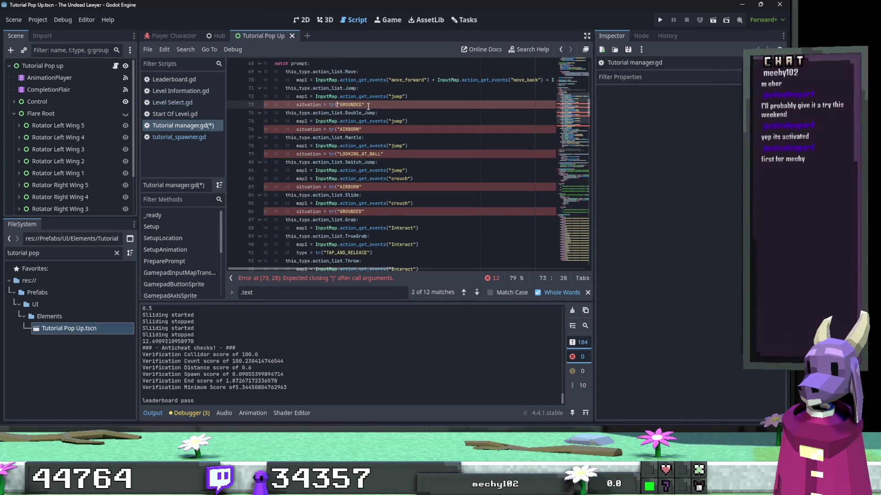
text())
click(369, 130)
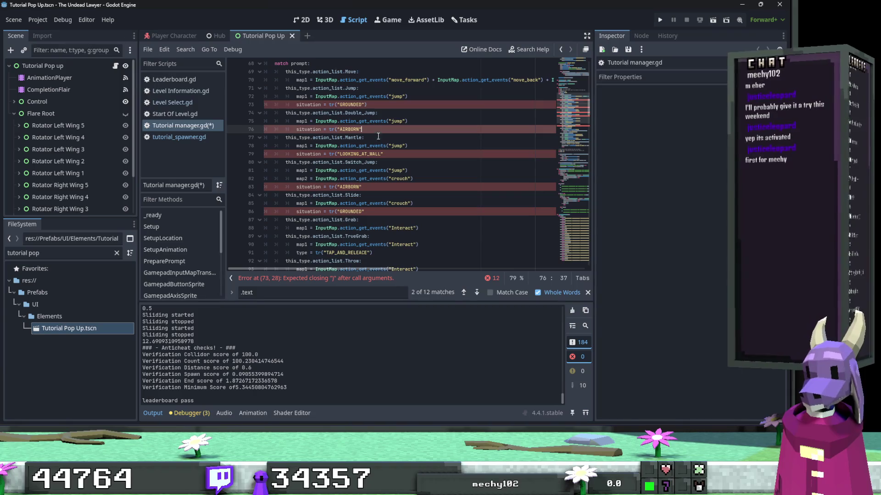
text())
click(386, 153)
text())
click(378, 188)
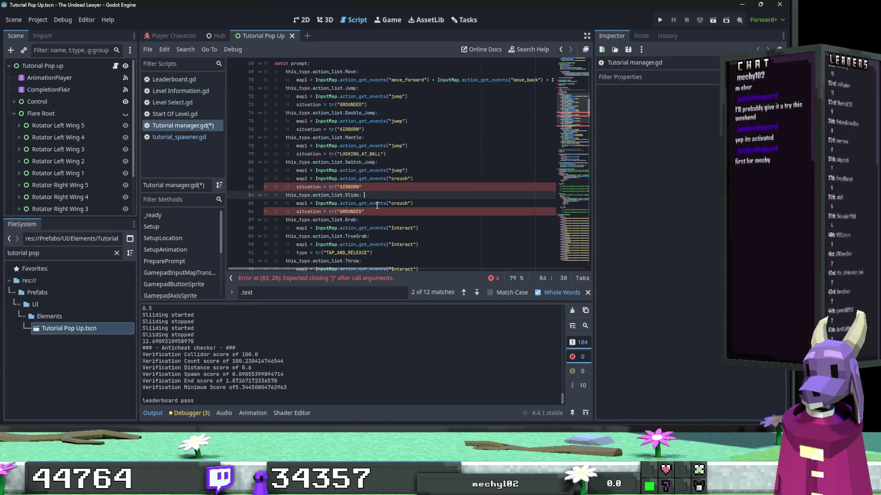
text())
click(377, 211)
text())
scroll(377, 211, down, 2)
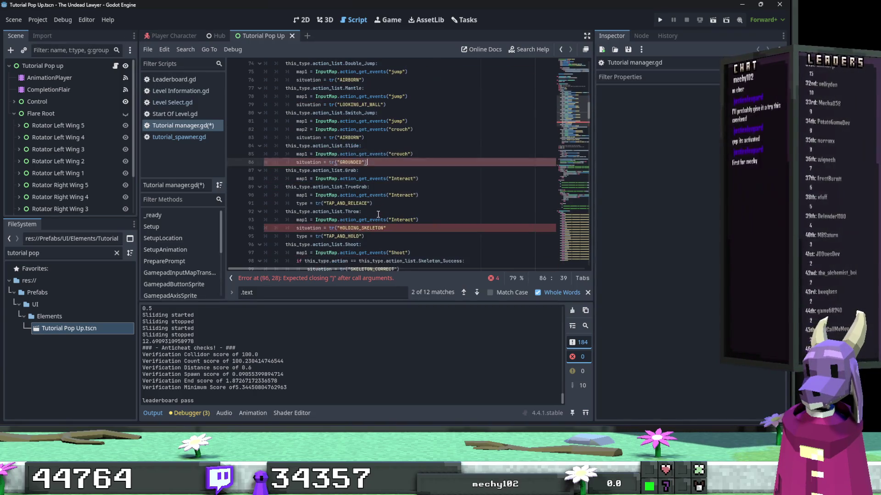
click(401, 228)
text())
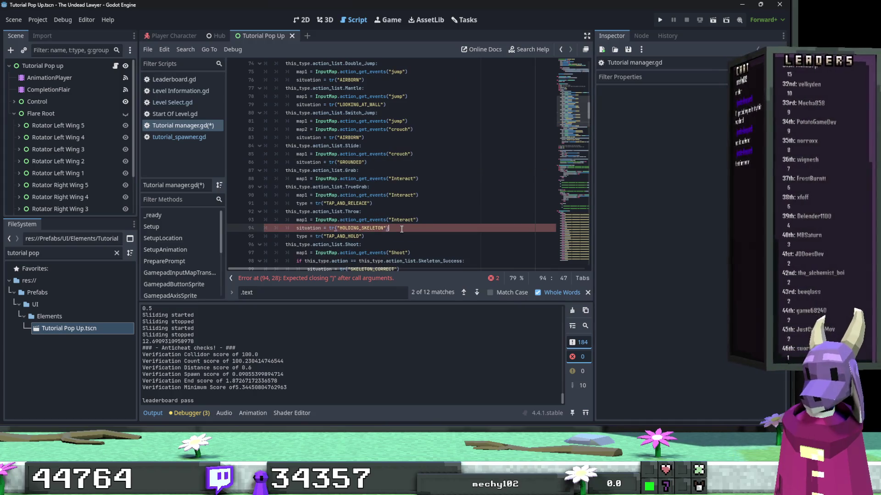
scroll(402, 228, down, 4)
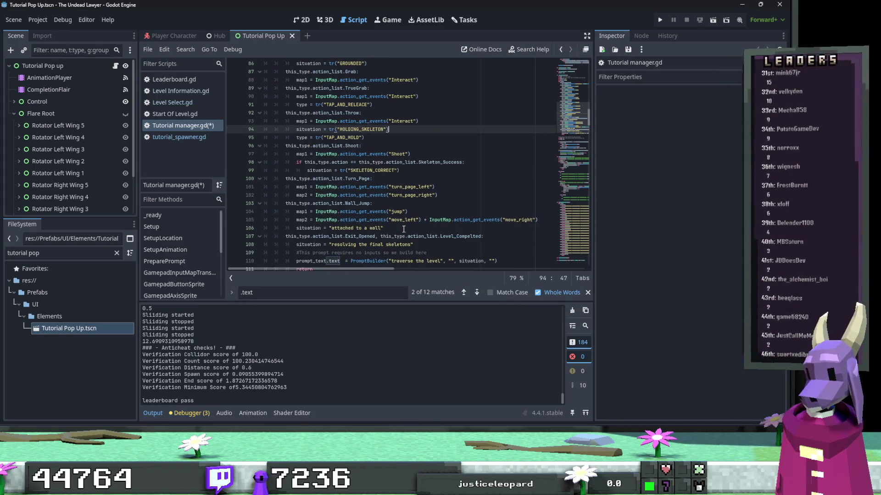
scroll(403, 229, down, 1)
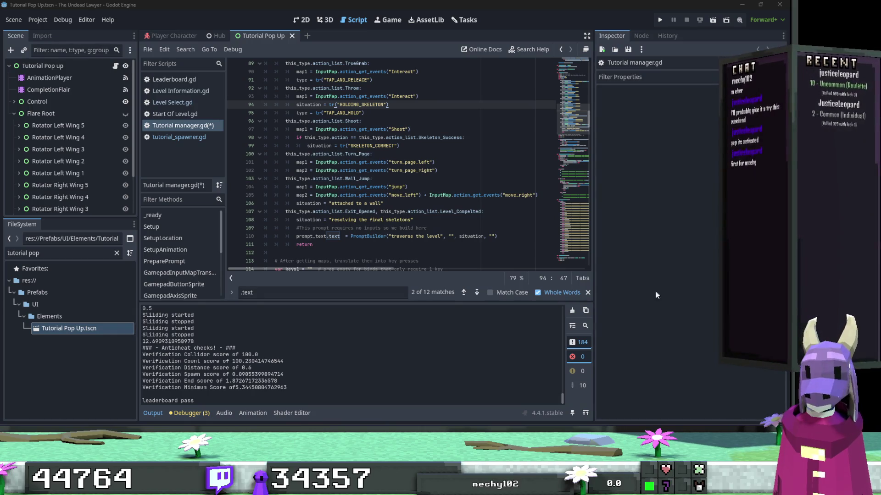
Replace 'attached to a wall' on line 106 with tr("ATTACHED_TO_WALL").
drag(382, 204, 331, 204)
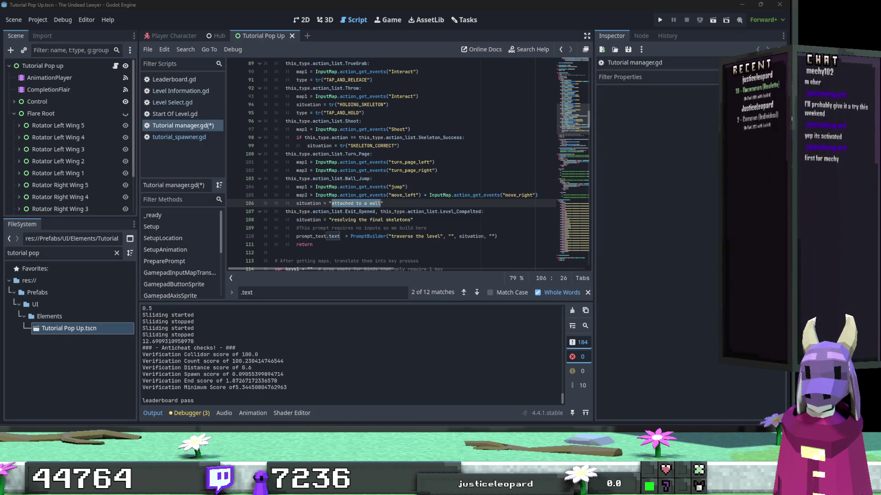
text(ATTACHED_TO_WALL)
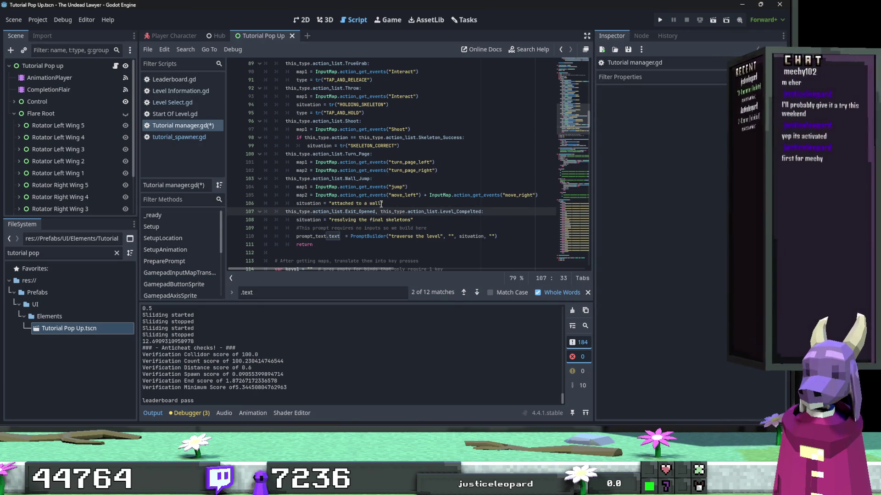
click(330, 204)
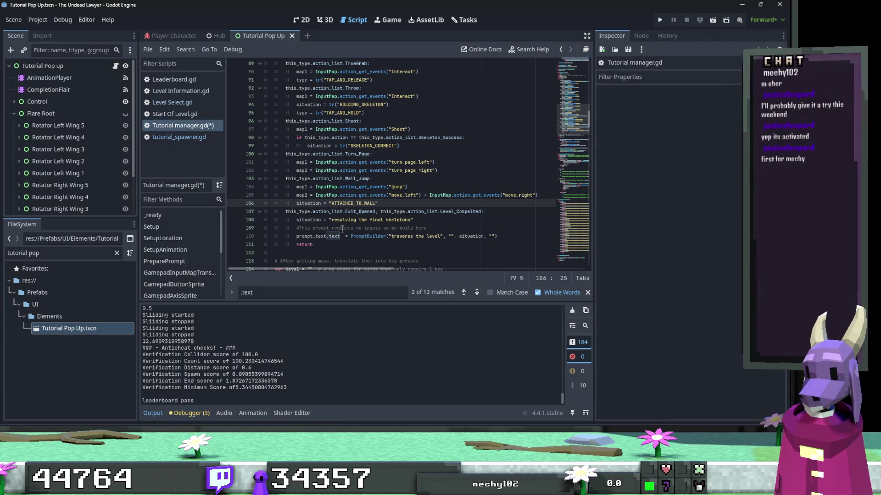
text(tr()
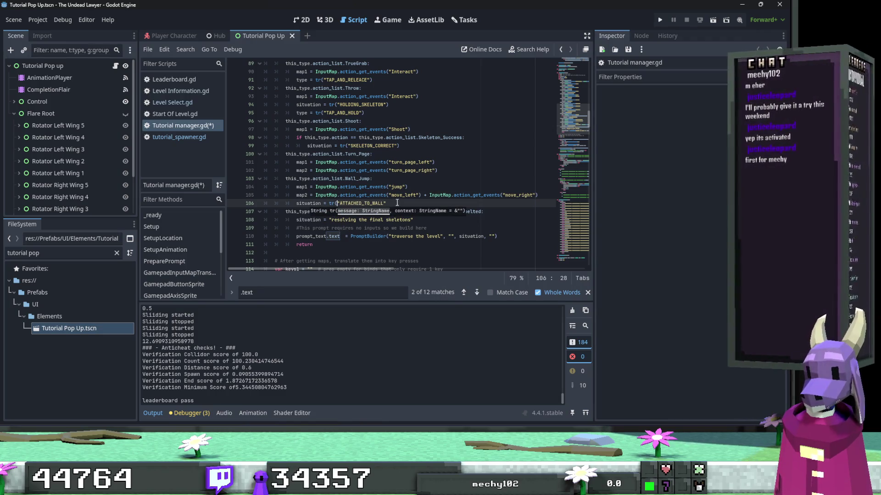
click(398, 203)
text())
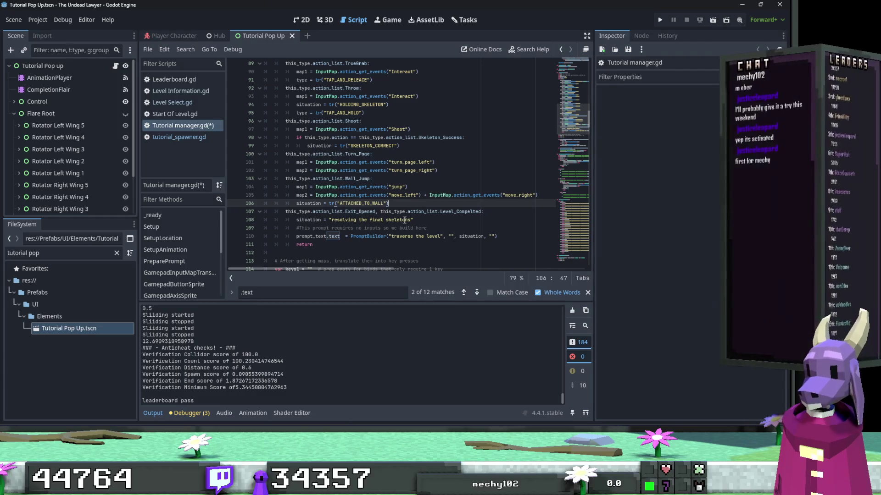
drag(412, 220, 331, 220)
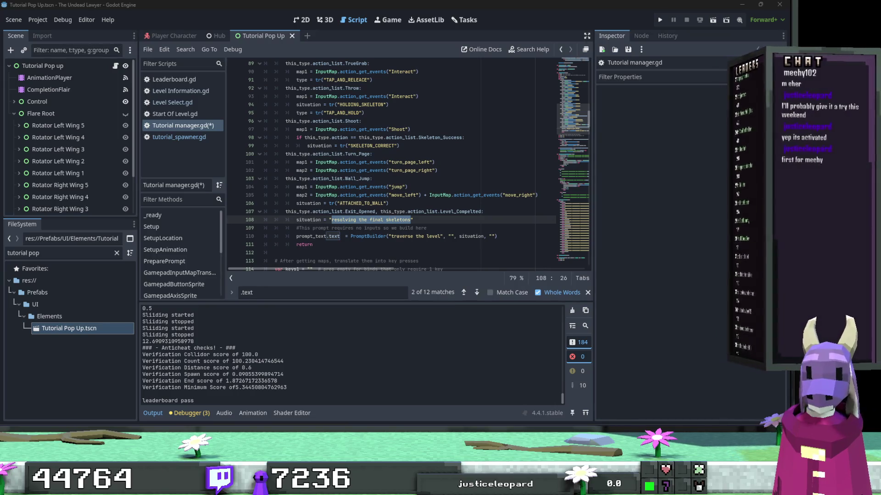
Replace 'resolving the final skeletons' on line 108 with tr("RESOLVING_SKELETONS").
click(411, 220)
drag(411, 221, 334, 223)
text(RESOLVING_SKELETONS)
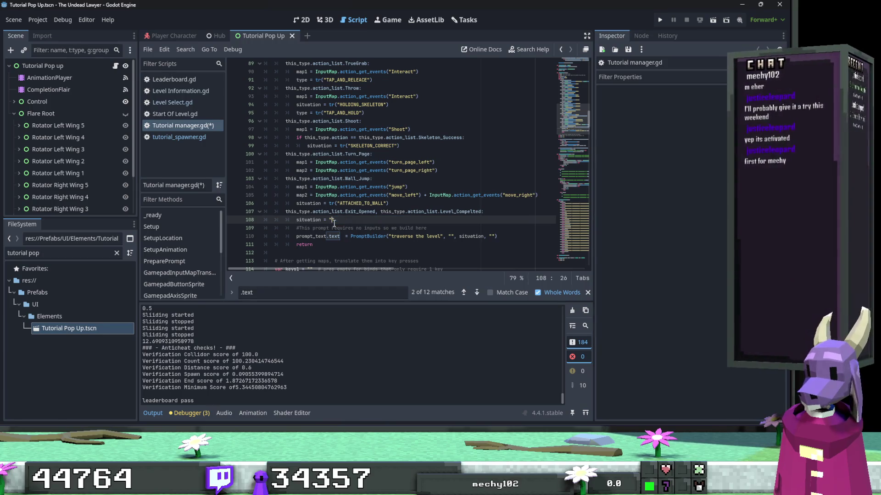
click(329, 220)
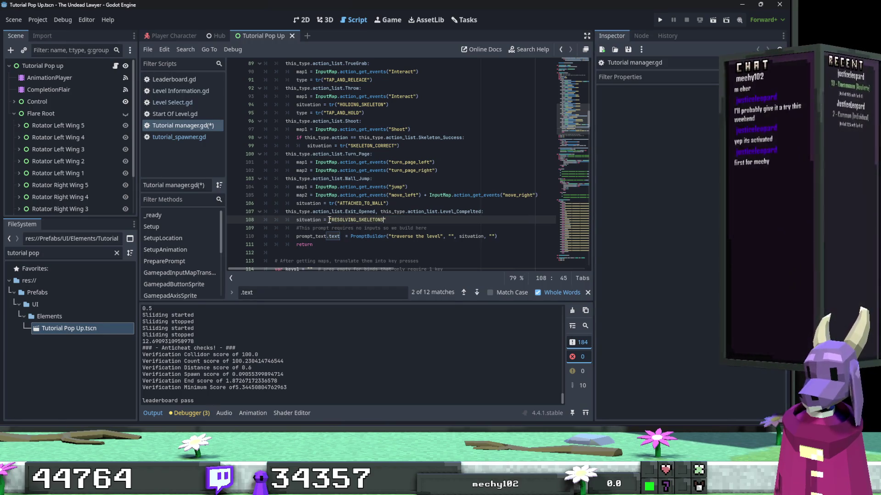
text(tr)
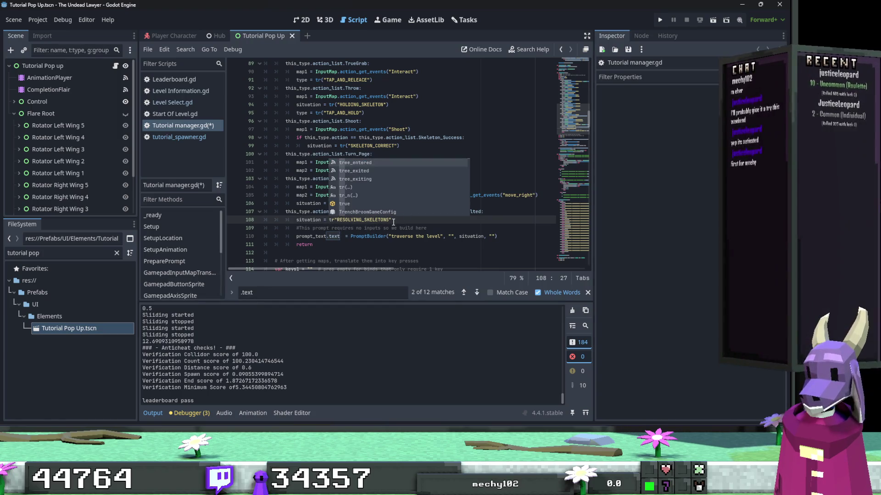
text(()
click(402, 220)
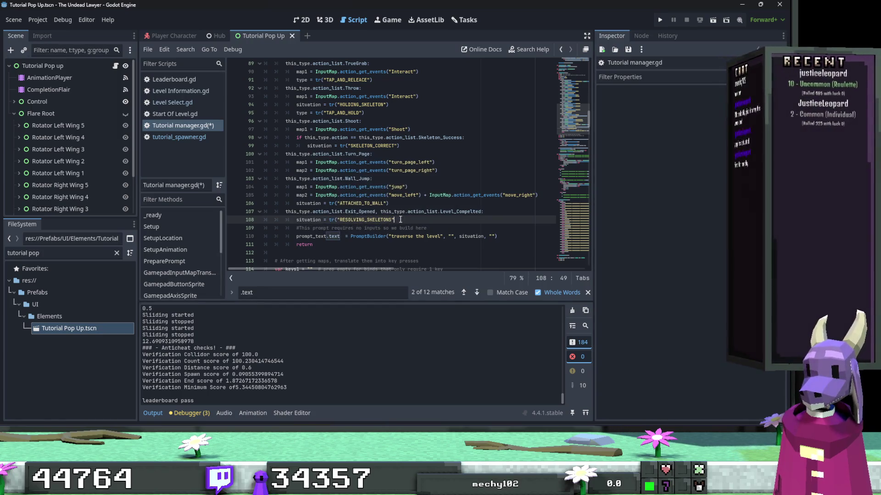
text())
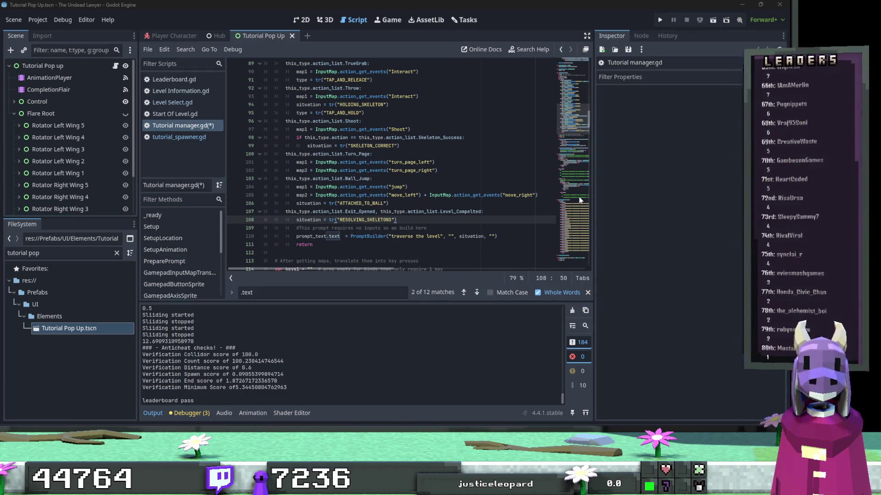
key(Down)
key(Down)
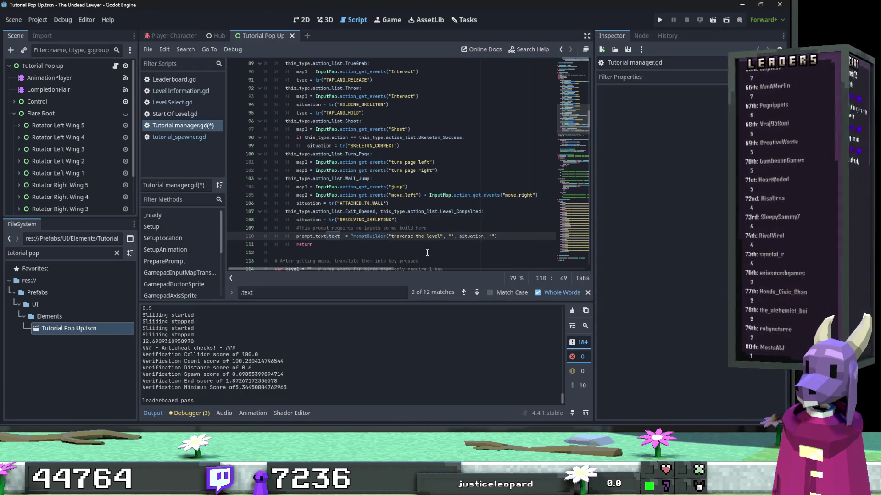
Collapse the GamepadButtonSprite function and scroll down to the PromptBuilder's To continue prompt.
scroll(421, 243, down, 2)
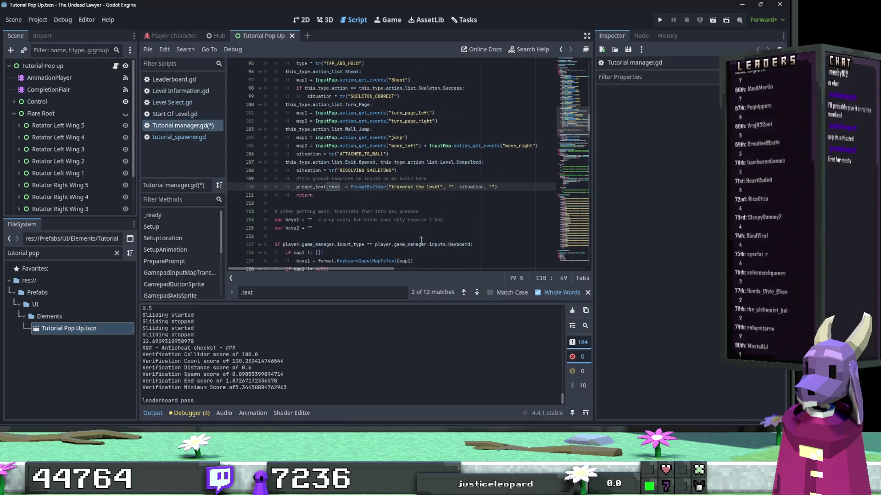
double_click(412, 186)
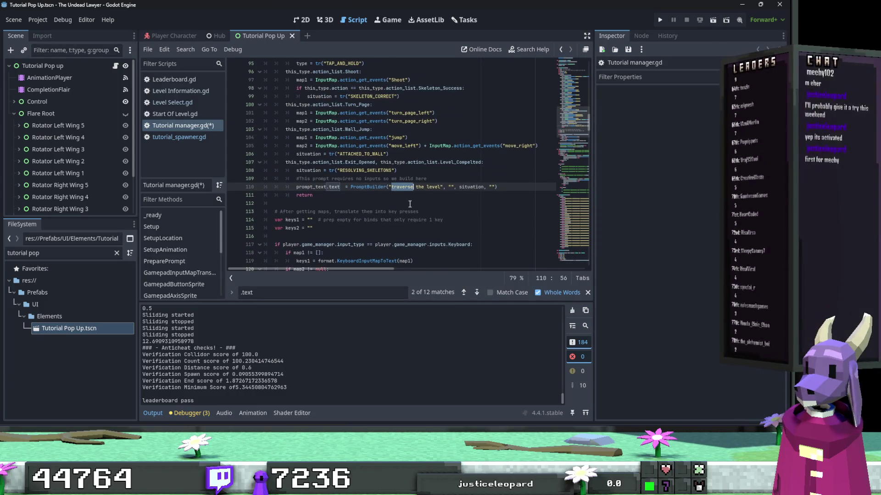
key(Down)
key(Down)
key(Down)
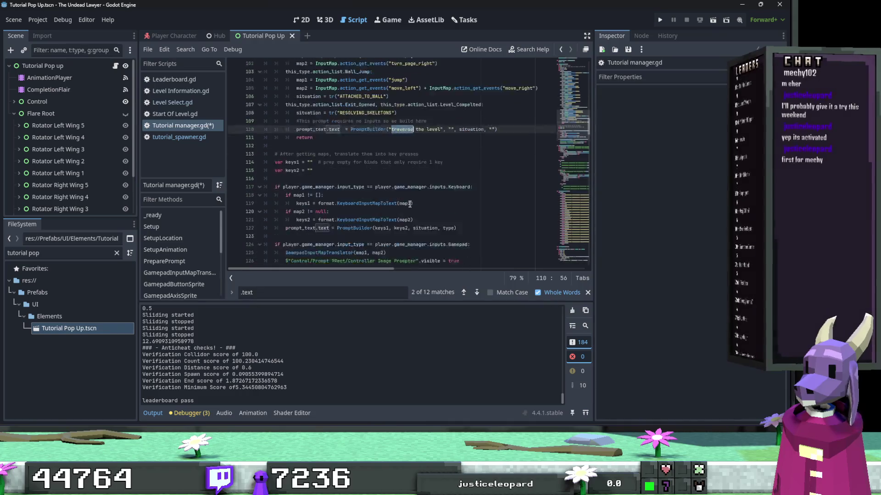
scroll(410, 203, down, 12)
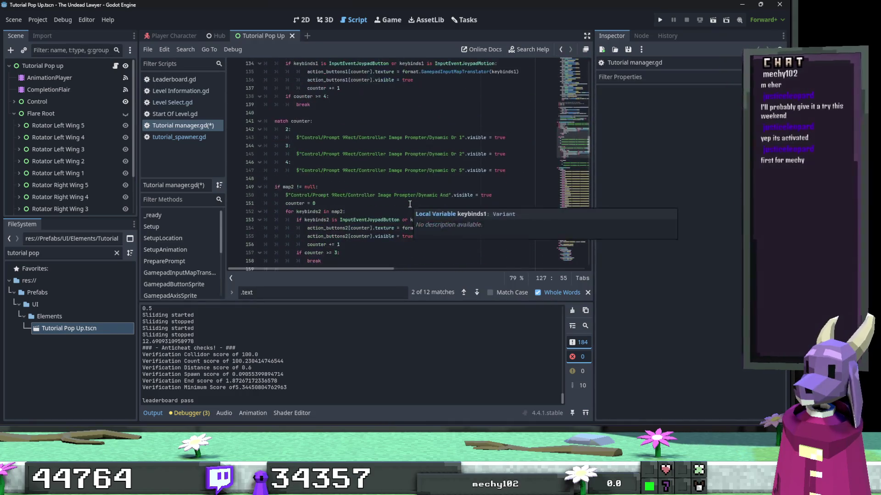
scroll(410, 203, down, 5)
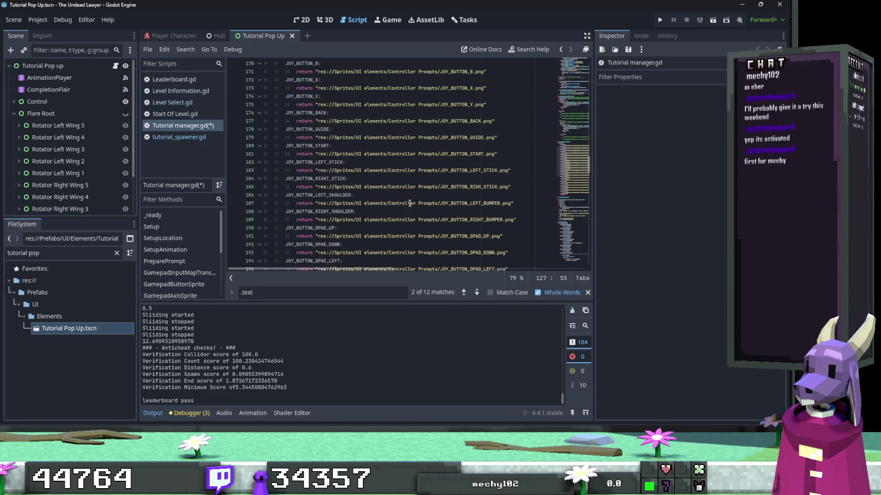
scroll(409, 204, up, 5)
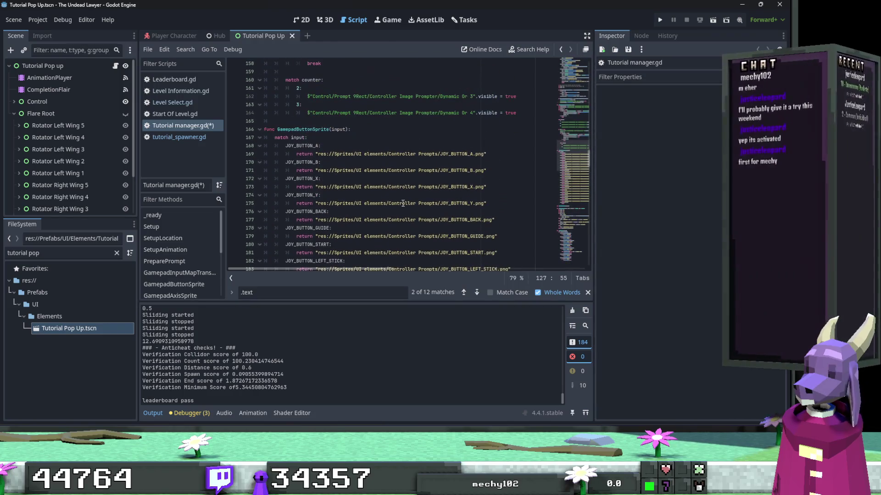
click(259, 129)
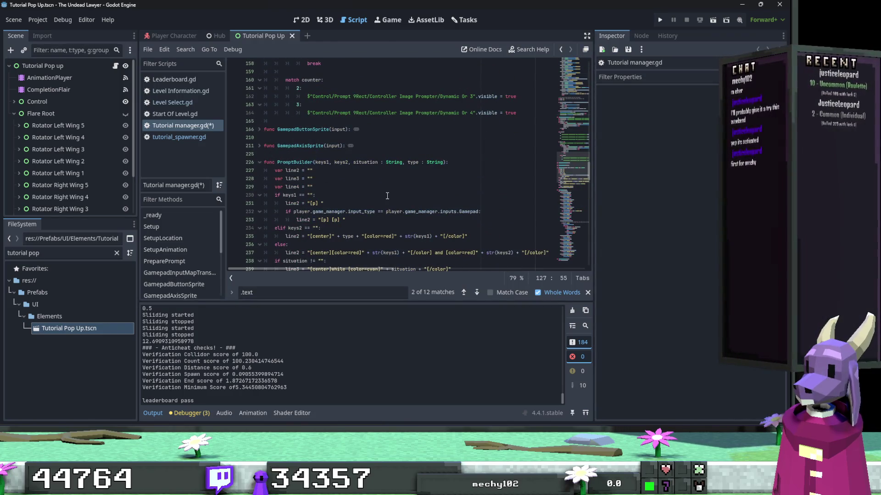
scroll(387, 196, down, 2)
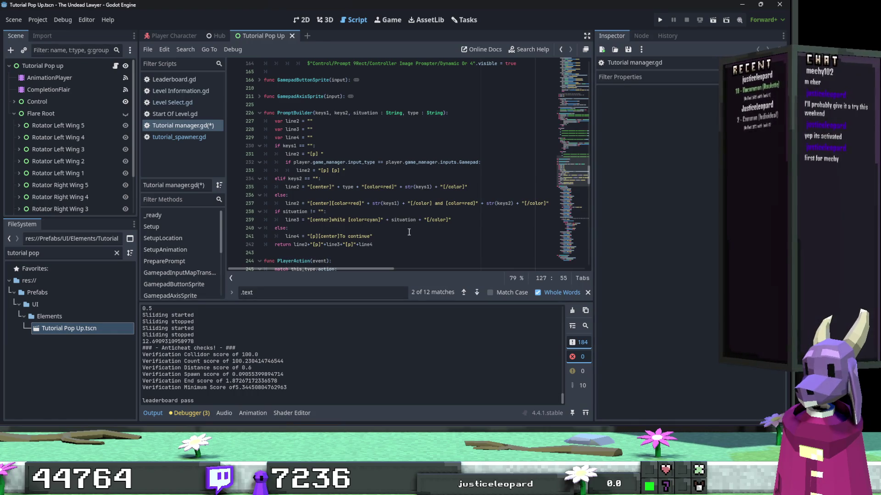
scroll(408, 232, down, 3)
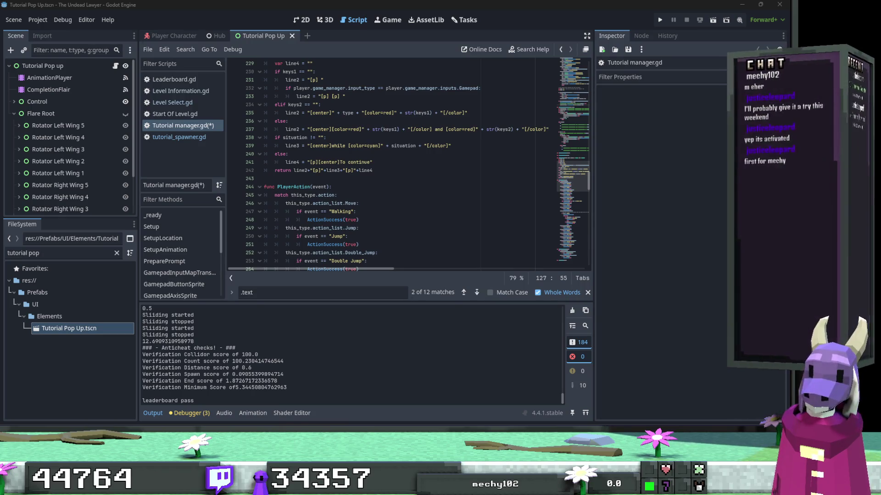
click(361, 171)
drag(376, 162, 307, 162)
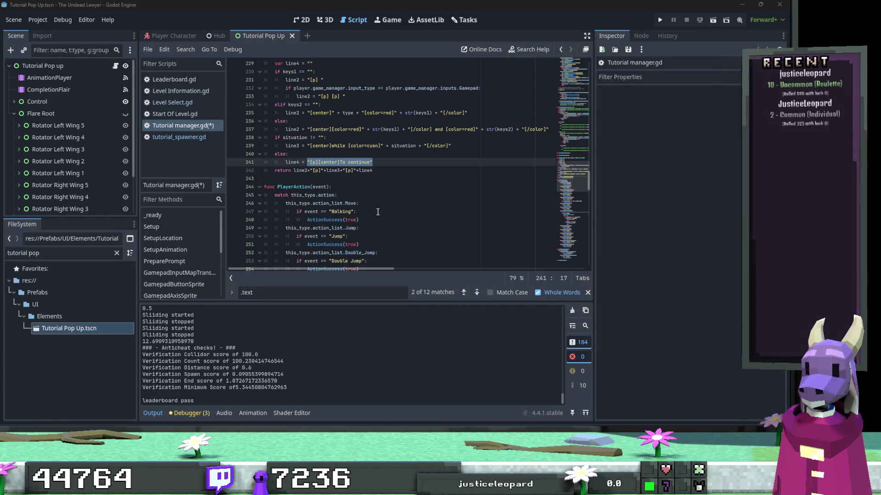
click(356, 160)
scroll(376, 184, down, 3)
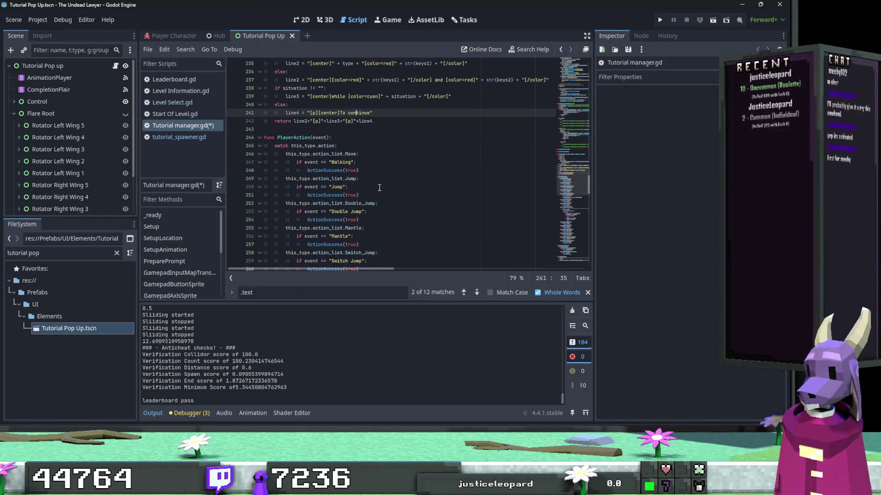
scroll(379, 187, down, 3)
scroll(379, 188, down, 4)
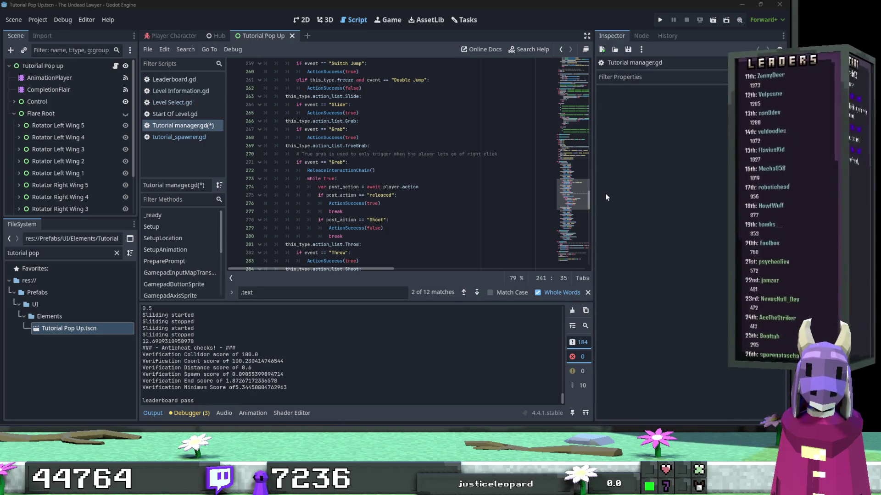
click(404, 195)
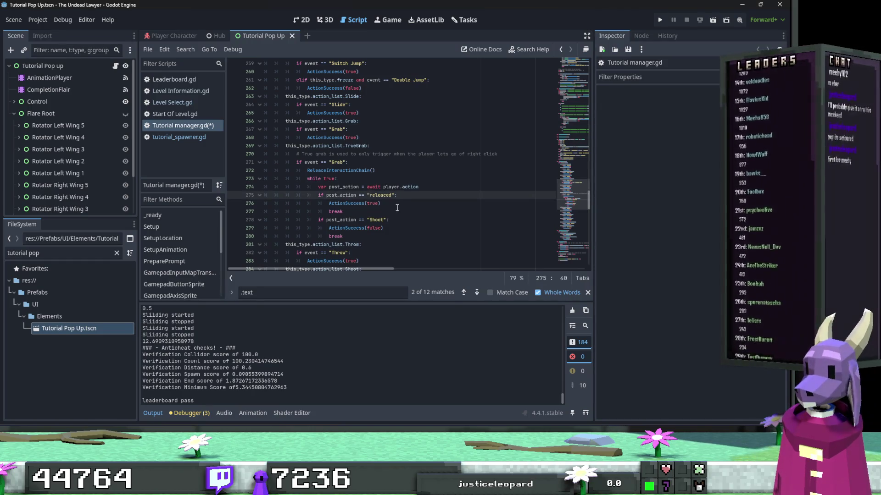
Review the PlayerAction event checks from Walking down to the Skeleton Success line.
scroll(395, 208, up, 3)
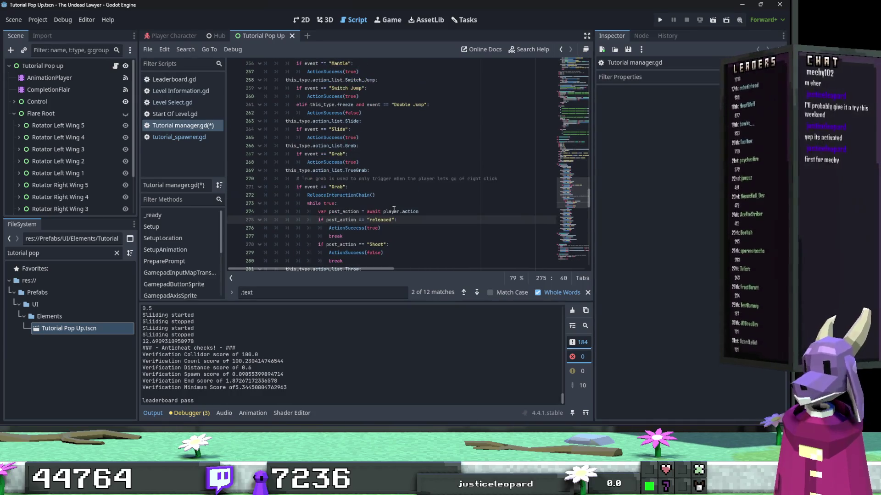
scroll(394, 210, up, 3)
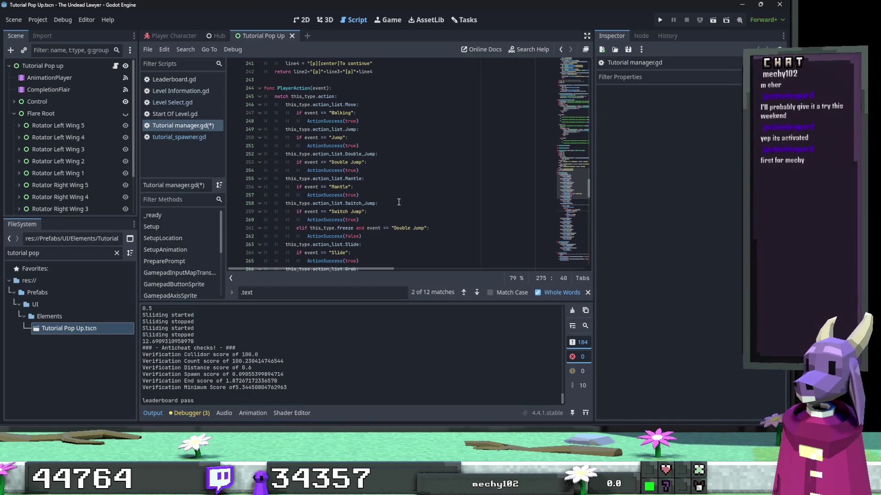
click(350, 113)
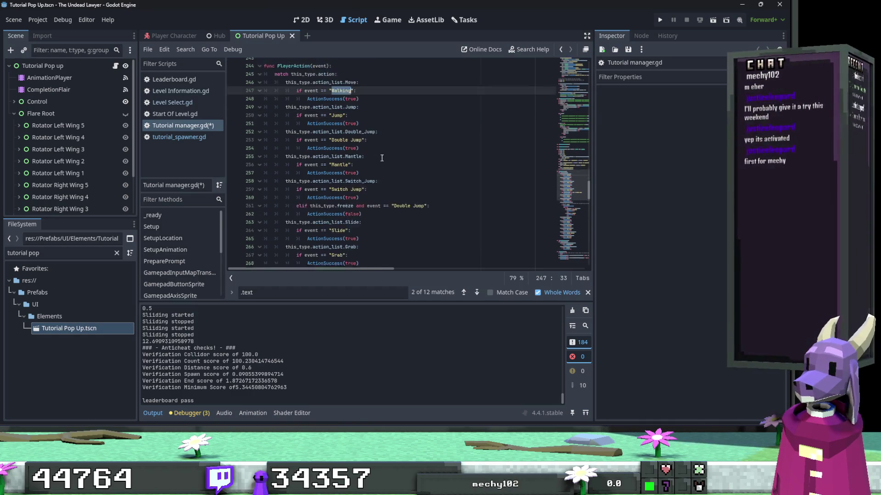
scroll(382, 159, down, 4)
scroll(381, 158, down, 8)
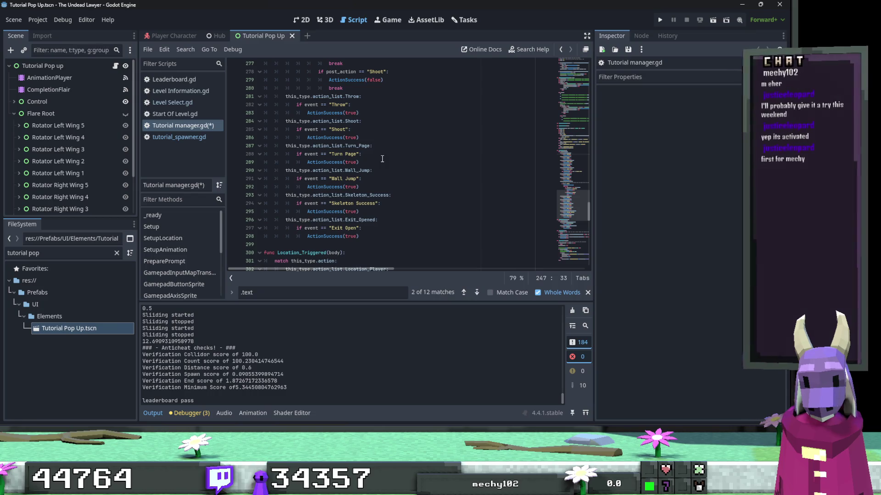
scroll(395, 161, down, 2)
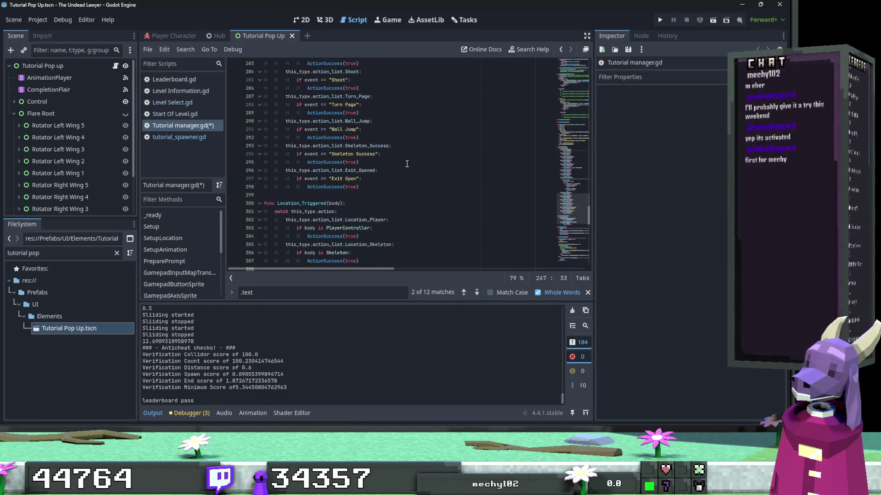
click(407, 163)
scroll(407, 164, down, 1)
scroll(407, 164, up, 6)
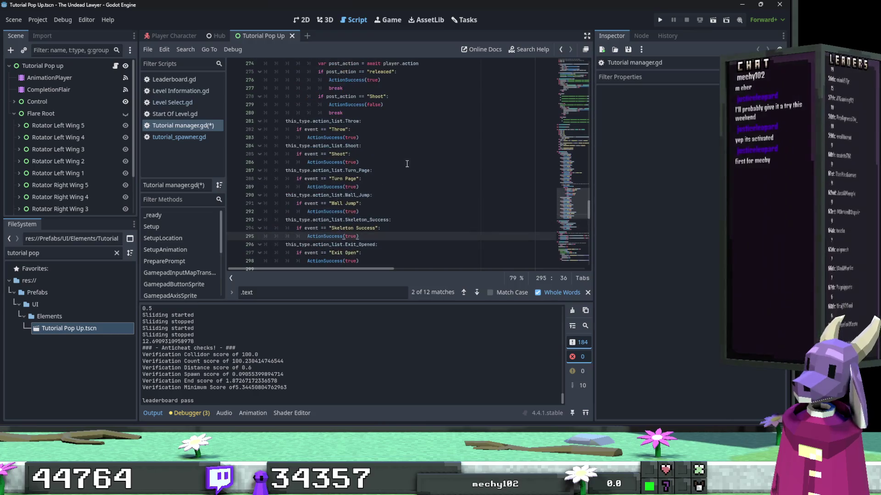
scroll(407, 164, up, 6)
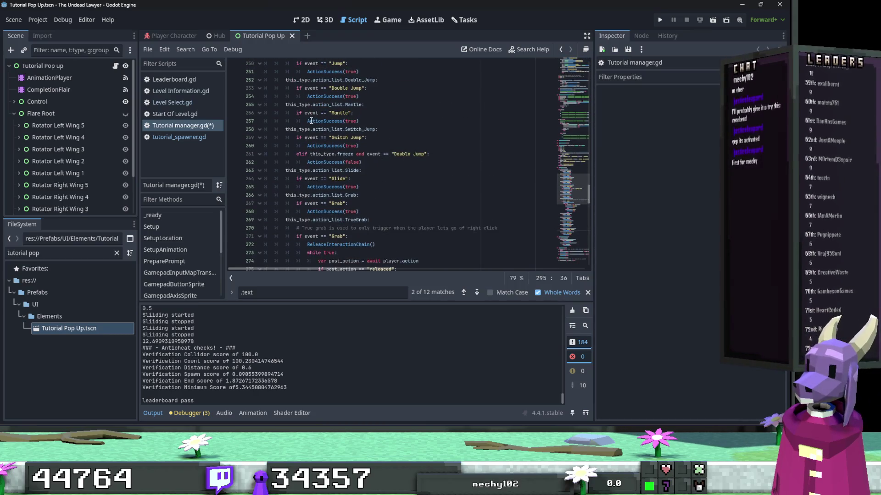
Search the script for 'event' and step back to an earlier match.
double_click(310, 113)
key(ctrl+f)
click(463, 292)
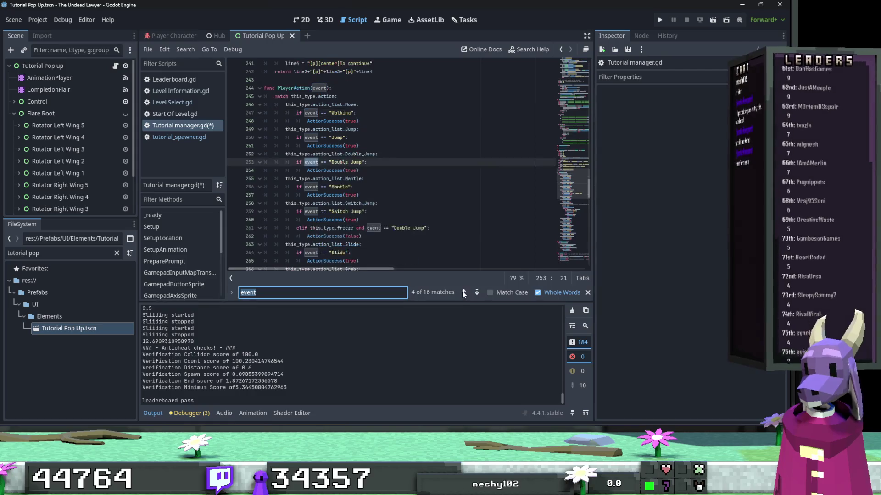
click(463, 293)
click(463, 292)
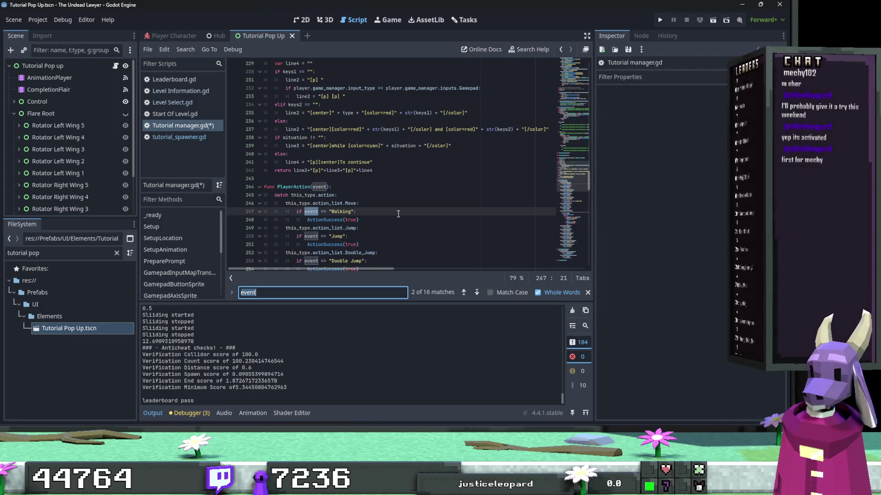
click(398, 211)
scroll(401, 207, up, 2)
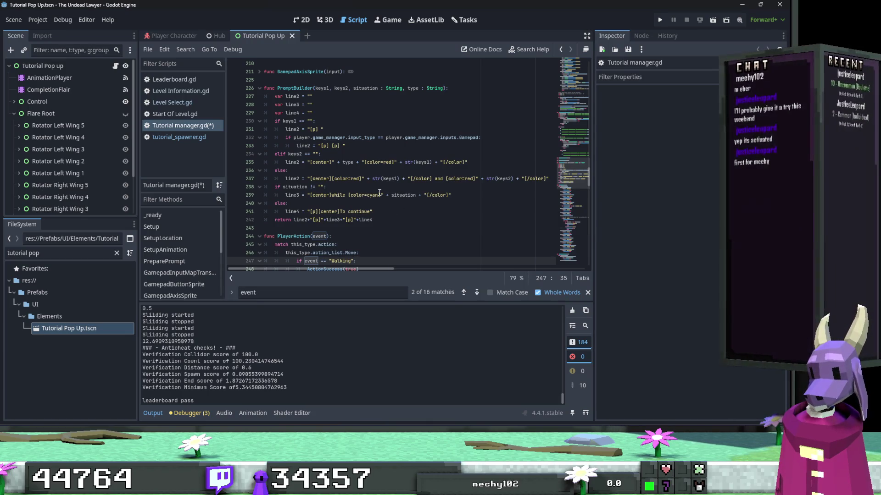
double_click(349, 163)
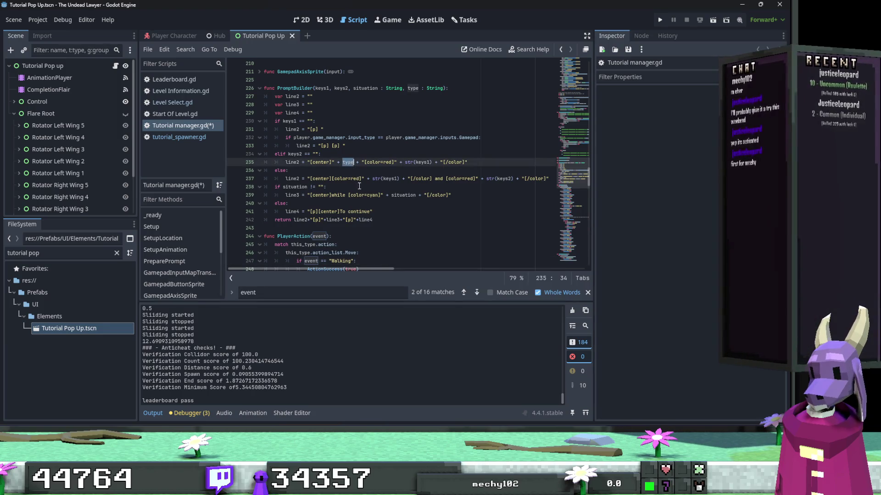
click(436, 180)
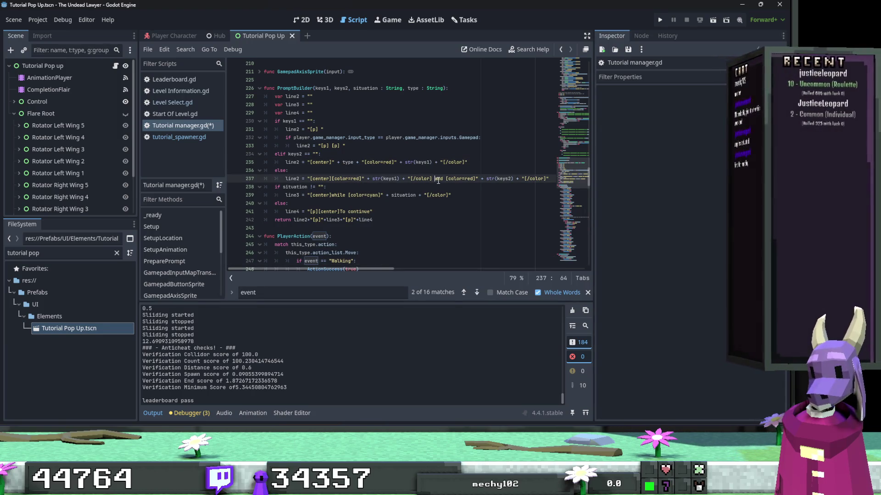
double_click(438, 179)
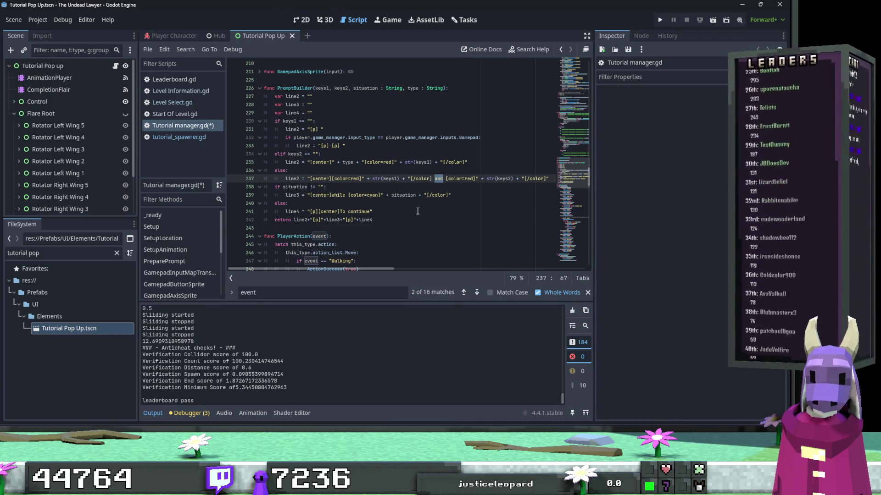
click(417, 211)
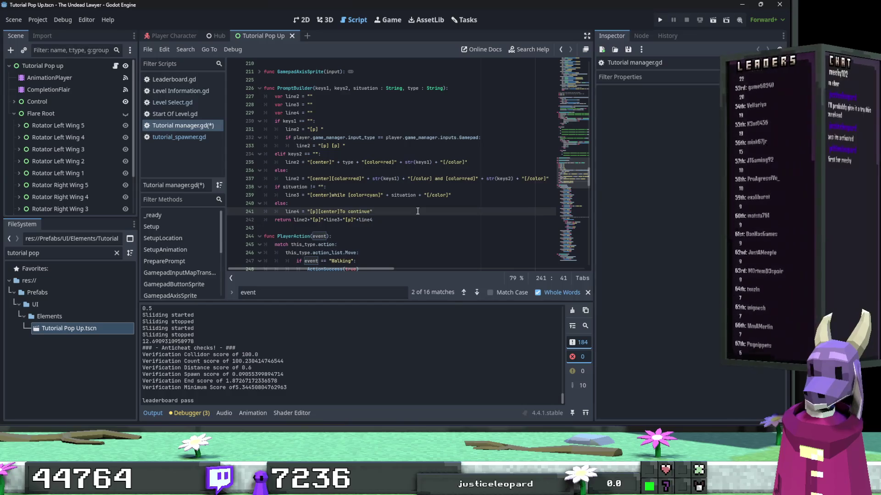
double_click(359, 211)
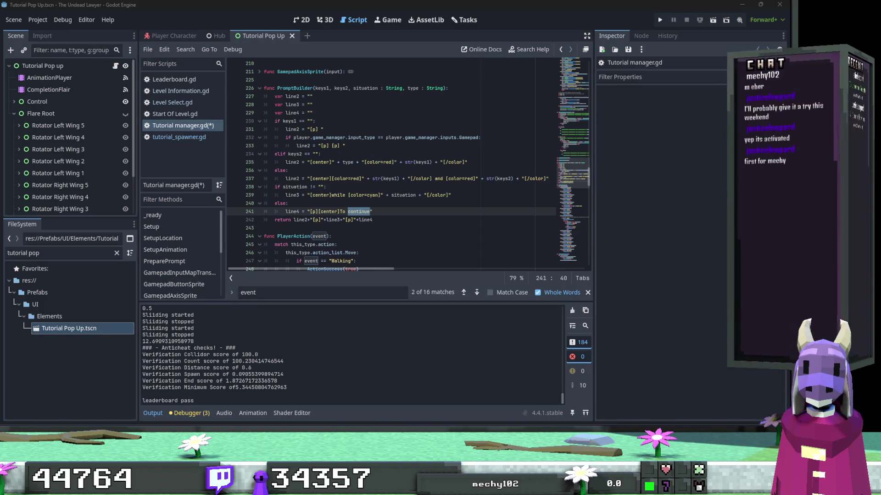
key(Up)
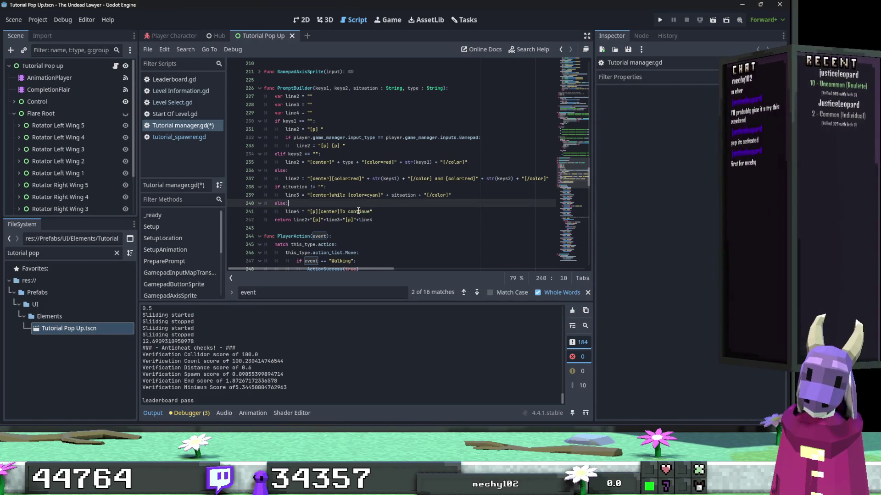
Replace the '[p][center]To continue' string on line 241 with tr("TO_CONTINUE_TUTORIAL"), fixing the tl typo.
drag(373, 211, 309, 212)
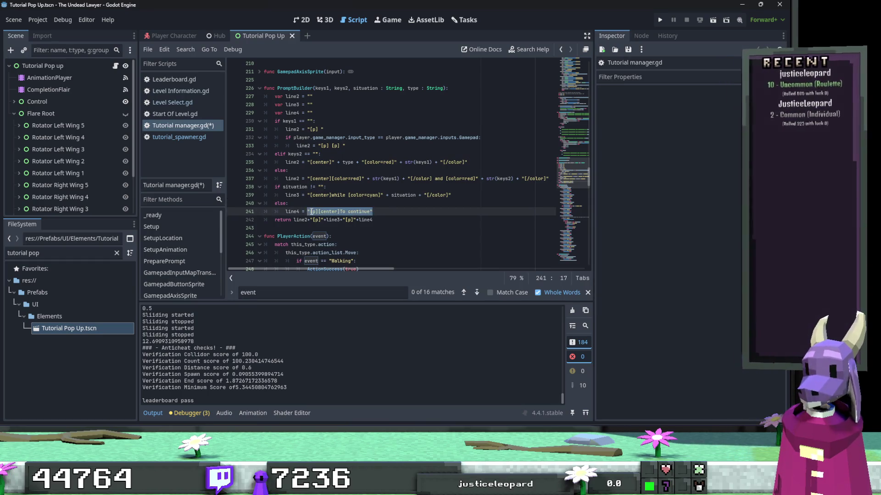
text(tr(TO_CONTINUE_TUTORIAL)
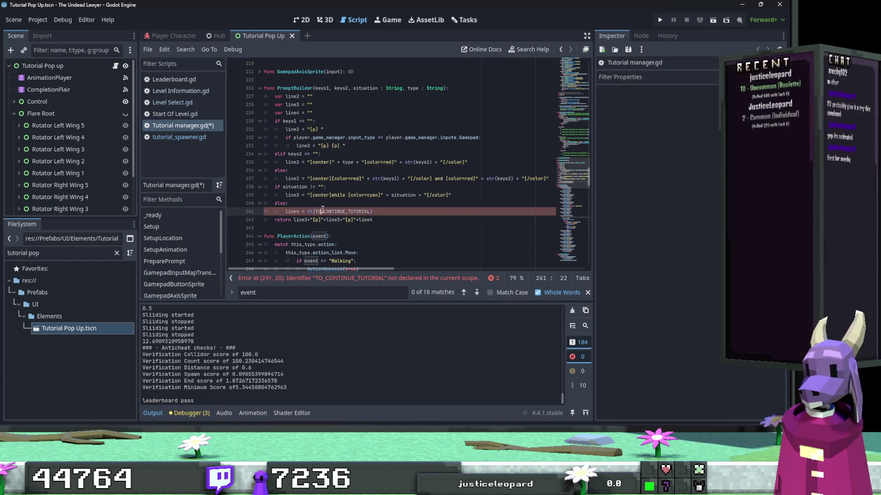
drag(315, 211, 373, 213)
text(")
click(382, 212)
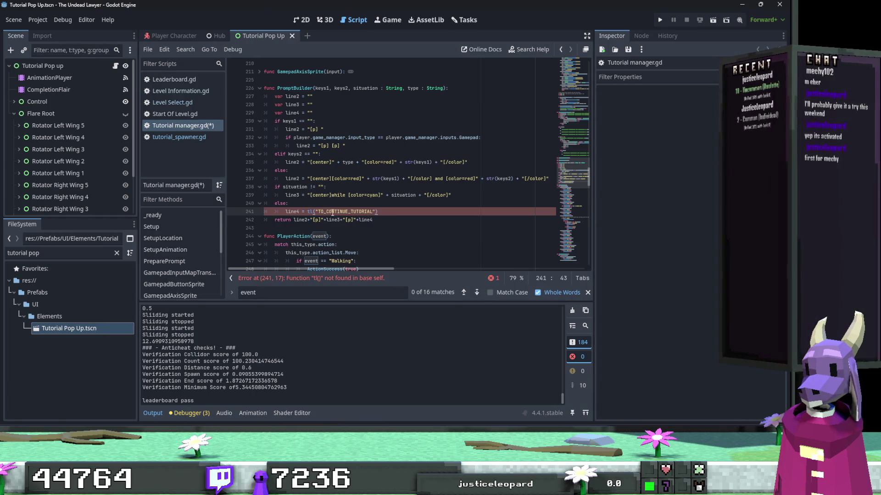
click(314, 211)
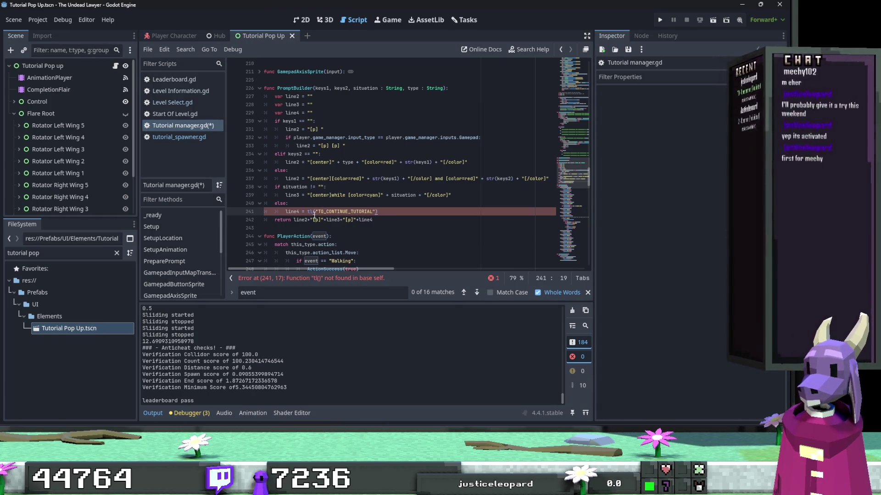
key(BackSpace)
text(r)
click(438, 203)
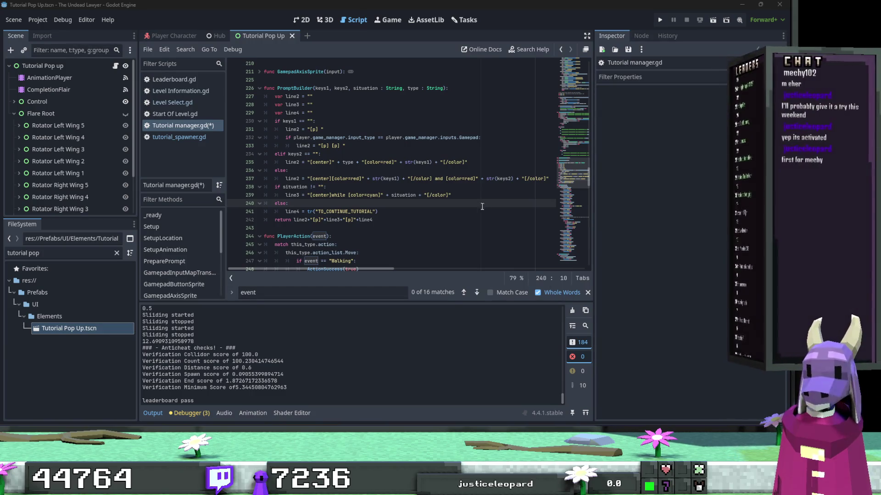
Replace the ' and ' joiner on line 237 with tr("AND_NOT_RED") and save the script.
click(473, 195)
drag(477, 179, 407, 179)
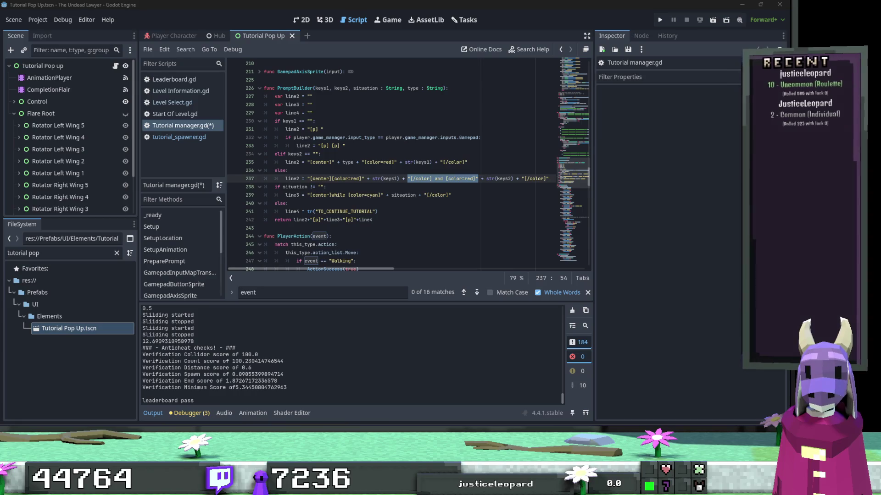
drag(478, 179, 409, 183)
text(tr()
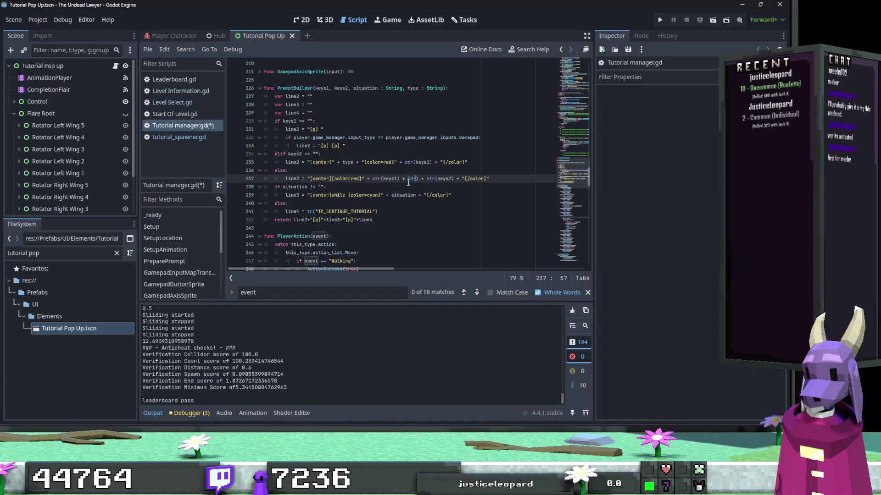
text(AND_NOT_RED)
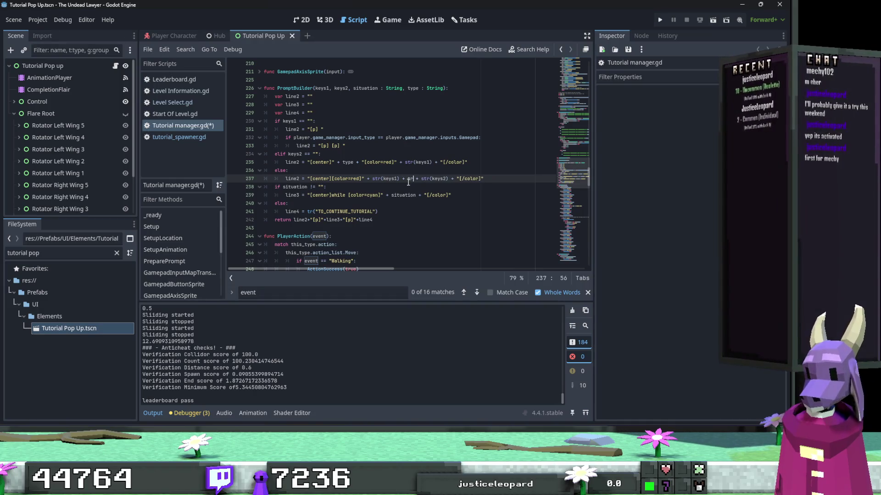
double_click(431, 179)
text(")
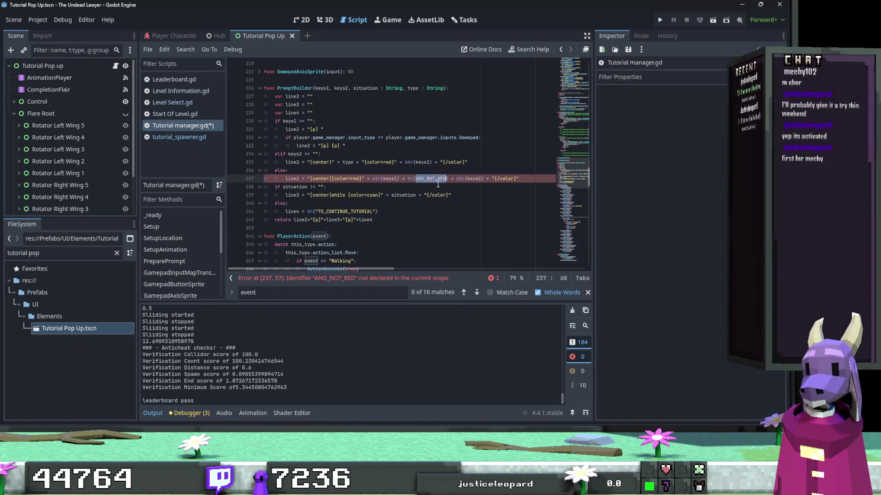
click(455, 203)
key(ctrl+s)
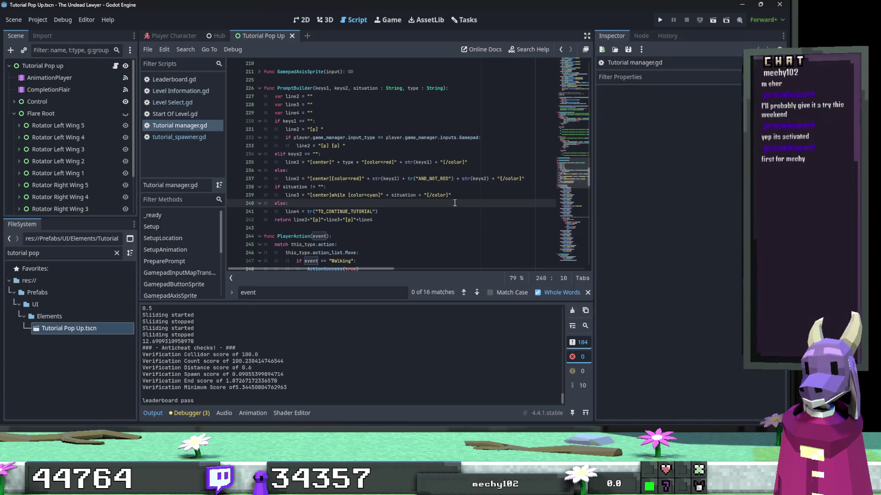
scroll(428, 192, down, 7)
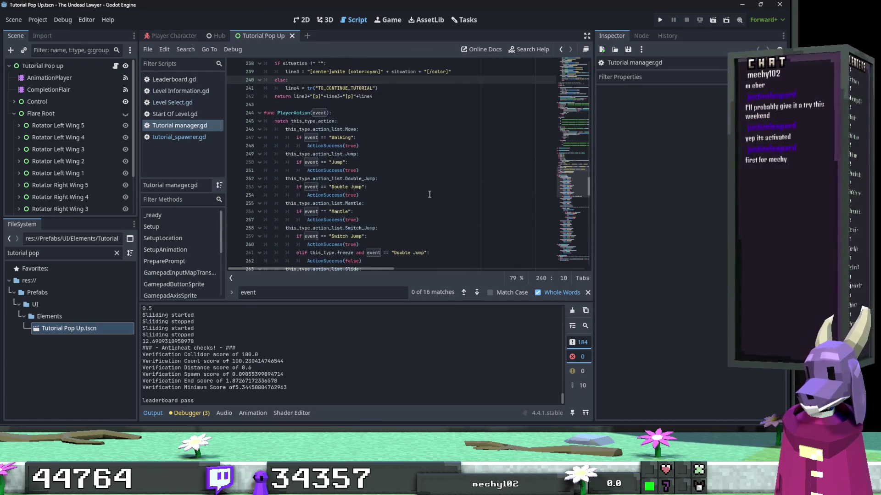
scroll(427, 189, down, 3)
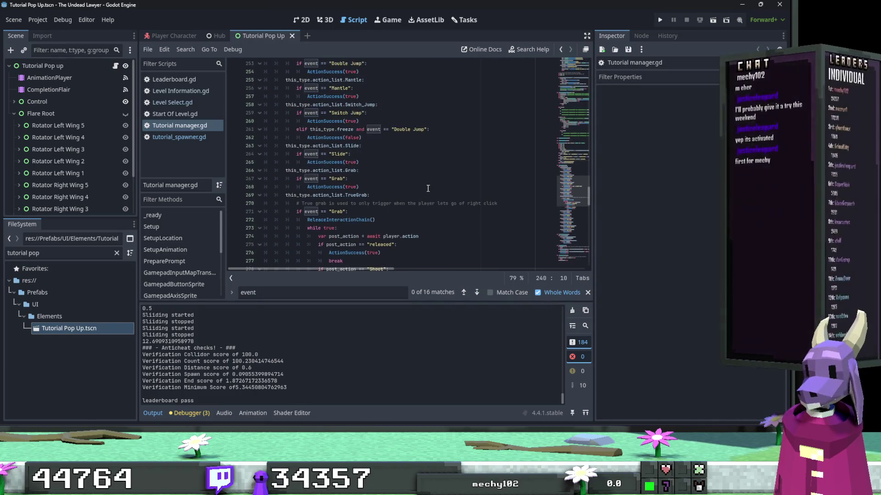
scroll(428, 189, down, 7)
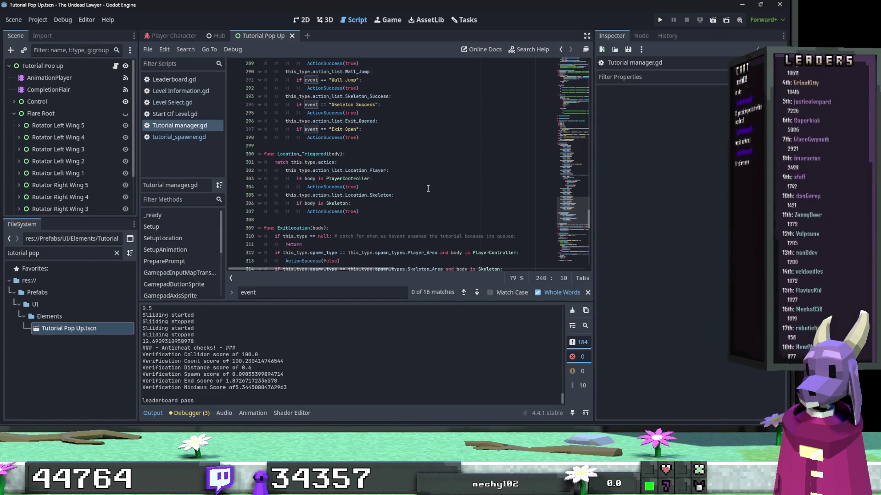
scroll(428, 189, down, 2)
scroll(428, 189, down, 4)
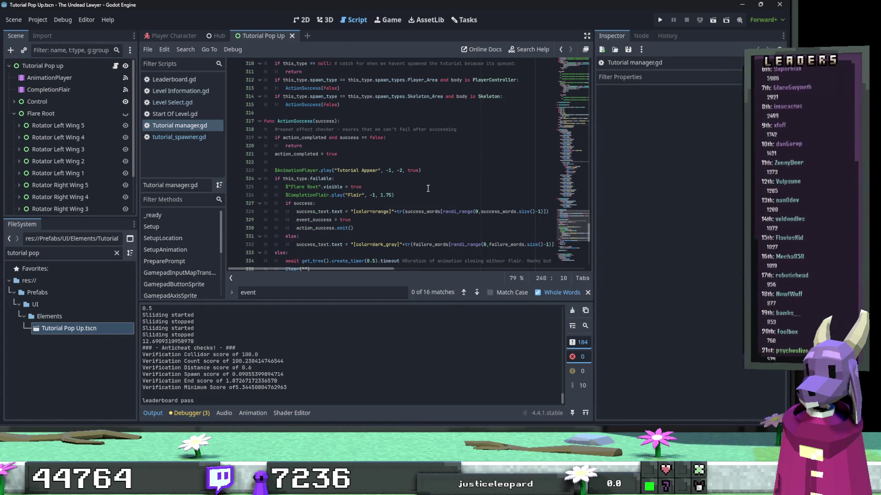
scroll(427, 189, down, 4)
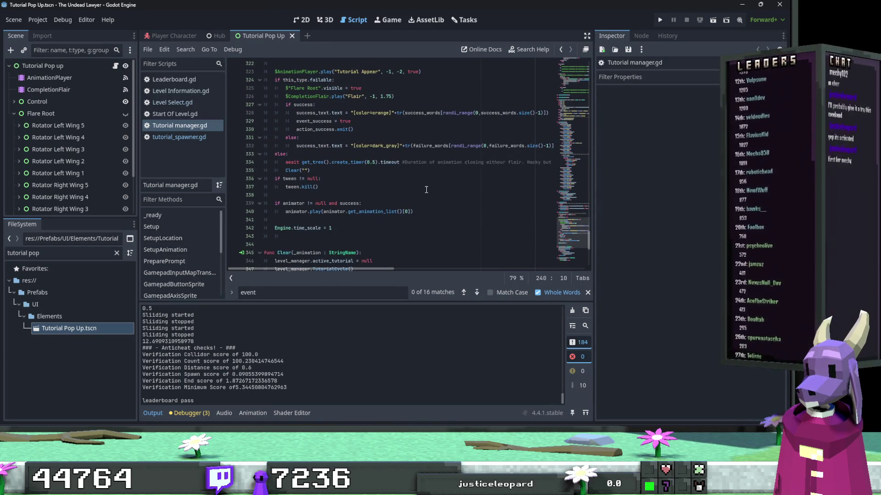
scroll(426, 189, down, 6)
scroll(426, 189, down, 3)
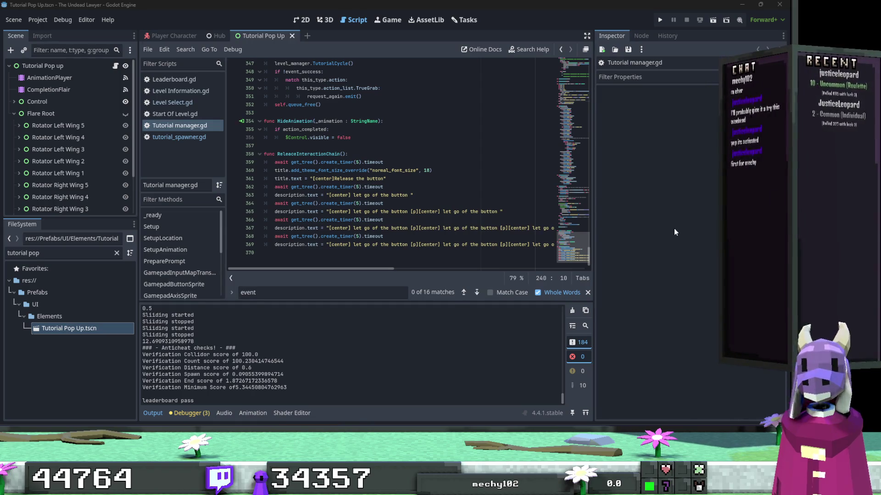
scroll(492, 188, up, 7)
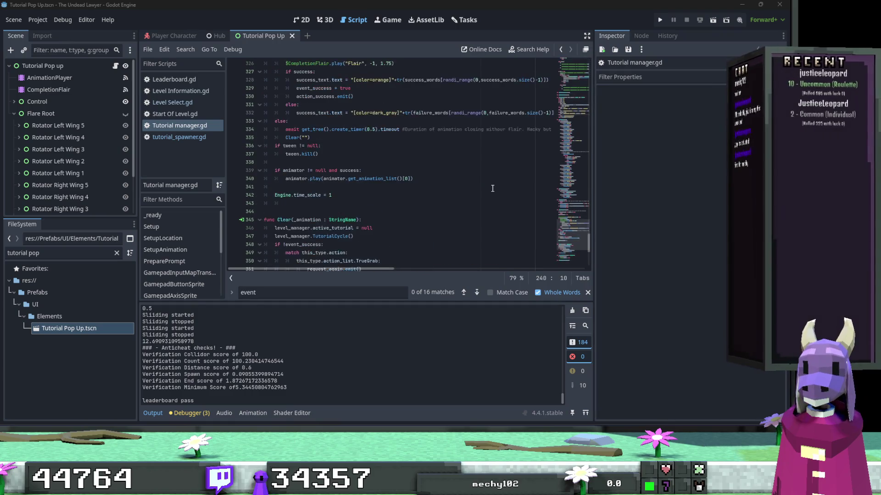
scroll(492, 188, up, 14)
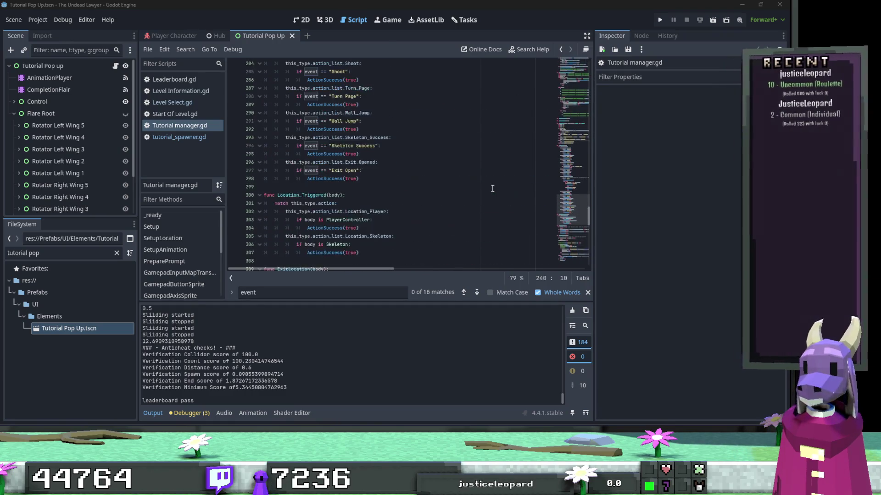
scroll(492, 188, up, 4)
click(492, 189)
scroll(446, 184, up, 14)
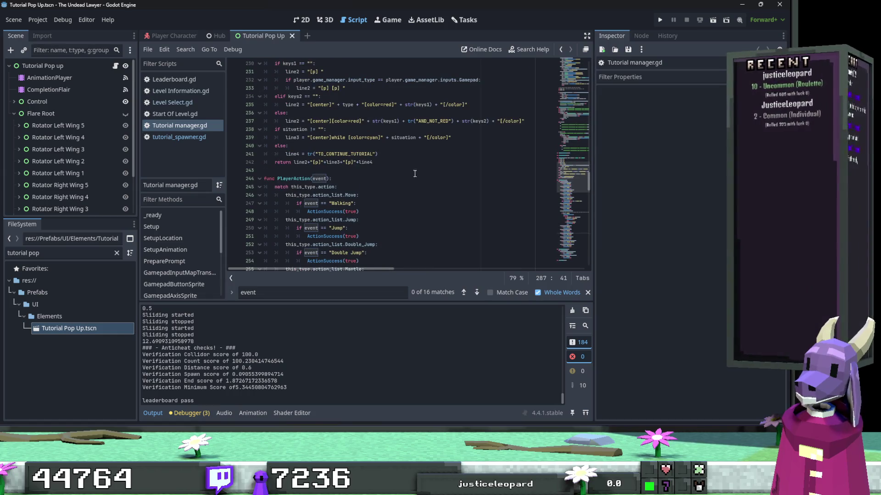
Shorten the line 241 key to TO_CONTINUE and prefix it with "[p][center]".
double_click(345, 154)
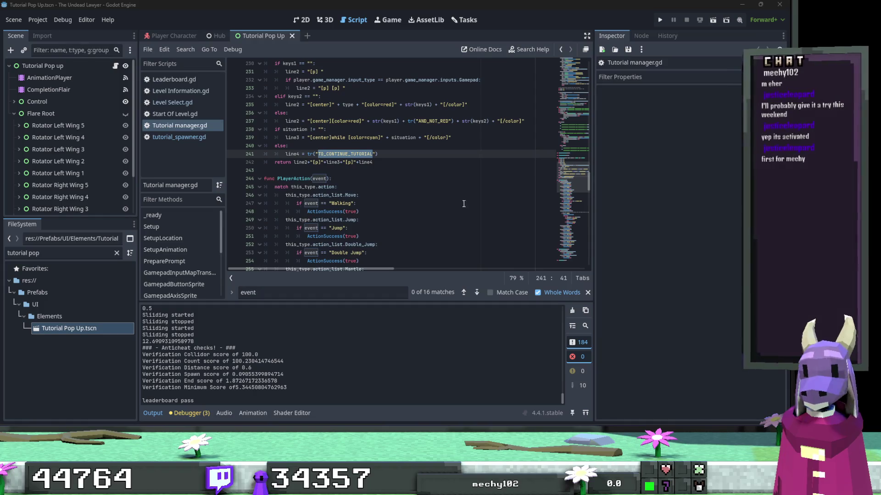
click(364, 154)
key(Delete)
key(Delete)
key(Delete)
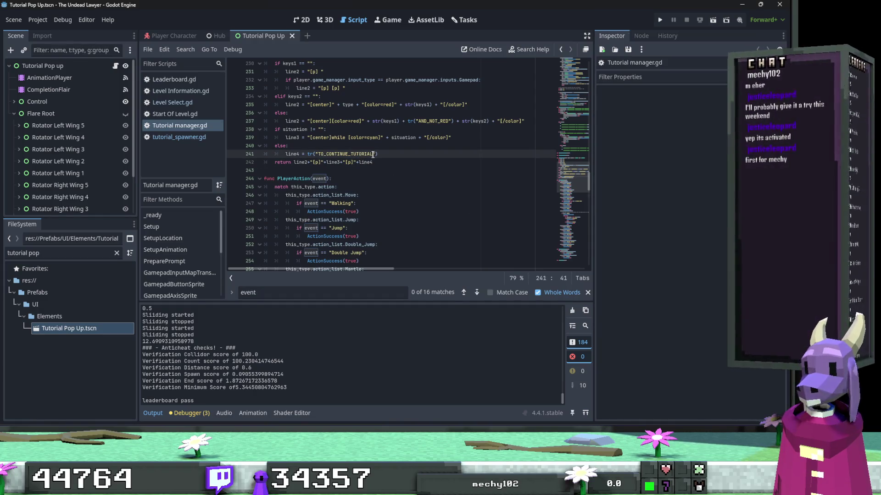
key(BackSpace)
key(BackSpace)
key(BackSpace)
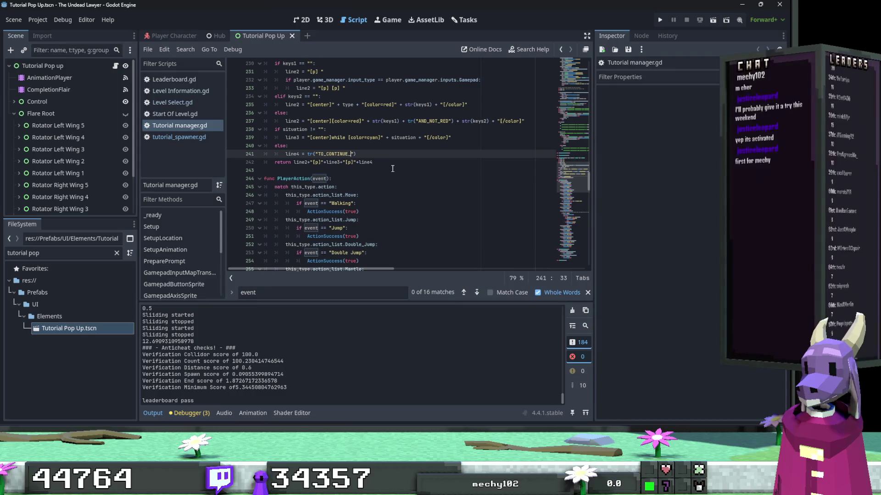
click(308, 154)
text(")
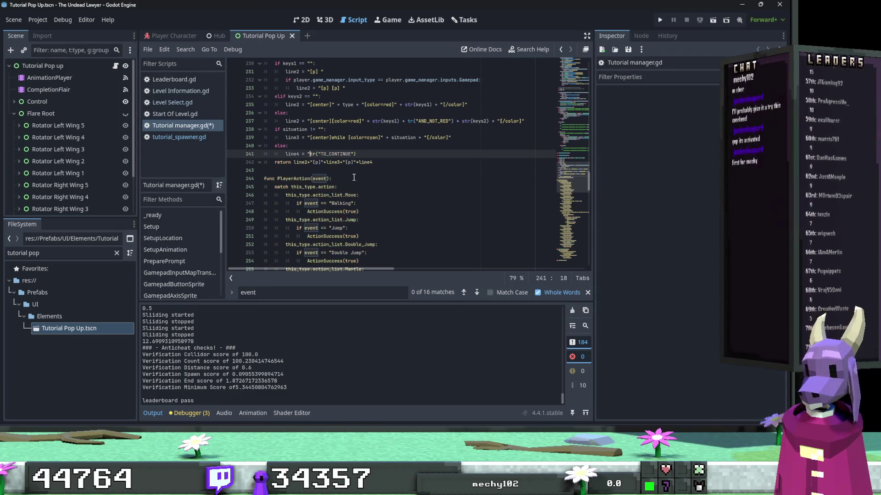
text("[p][center]" +)
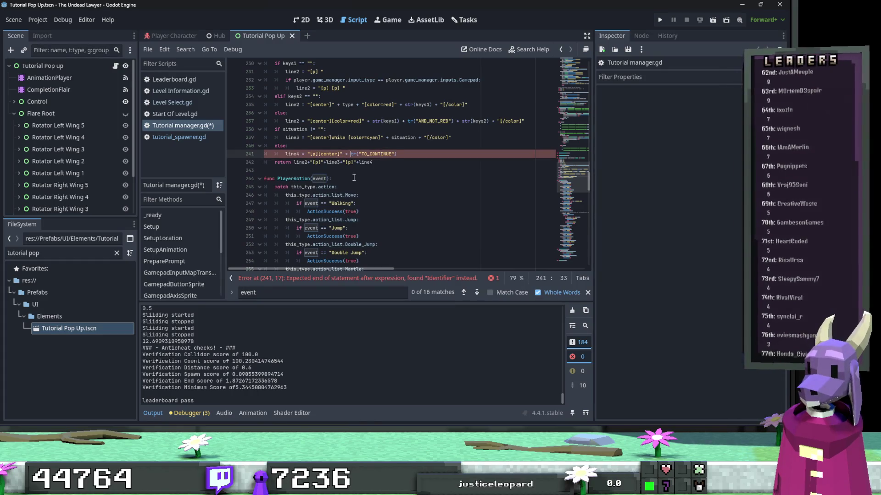
click(397, 179)
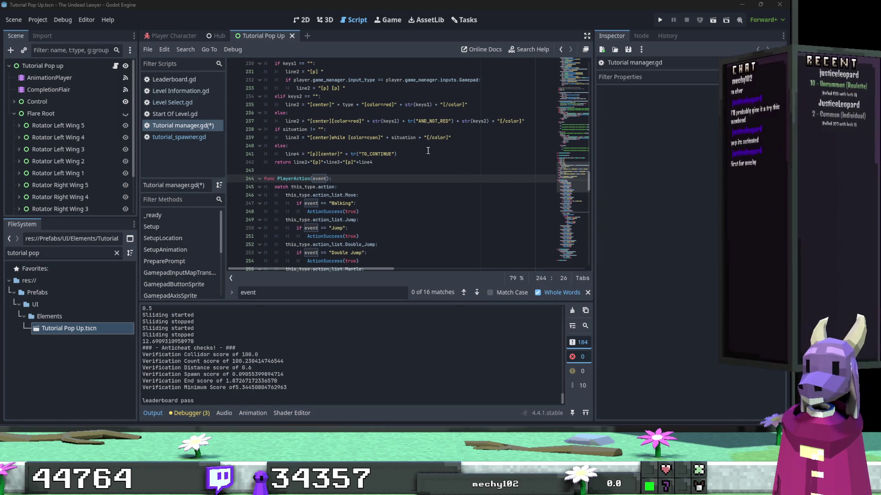
click(452, 121)
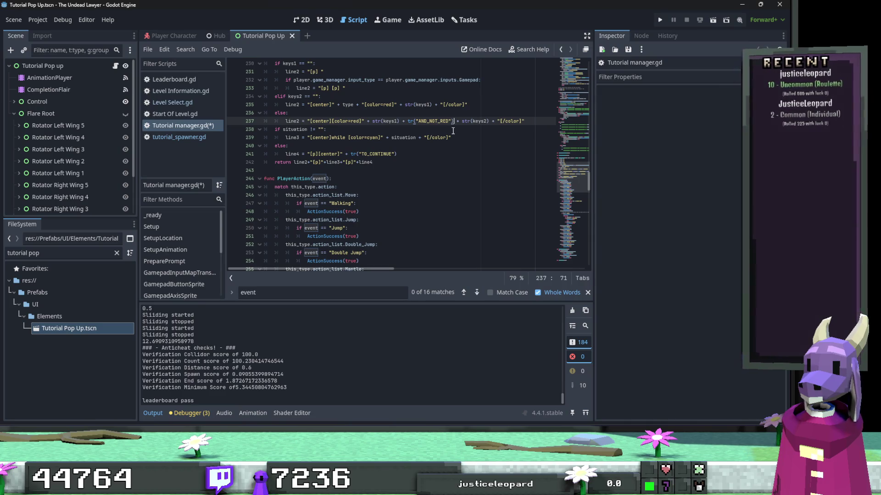
Fix the plus operator before tr("TO_CONTINUE") on line 241.
click(350, 154)
key(BackSpace)
key(BackSpace)
key(BackSpace)
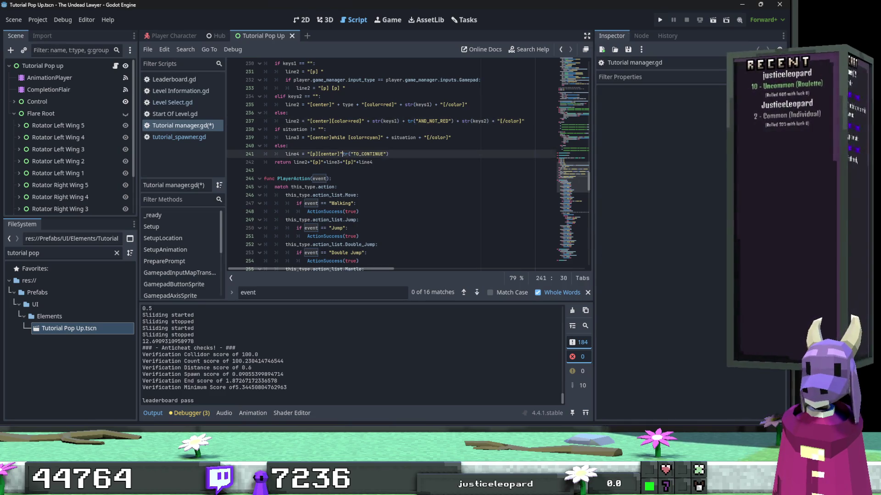
text(+)
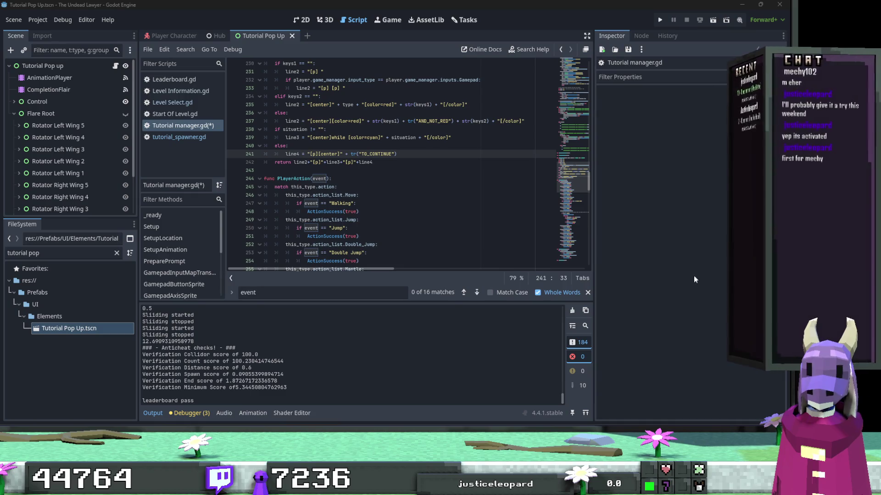
Rewrite line 237's joiner as "[/color]" + tr("AND") + "[color=red]" with proper quotes.
drag(453, 121, 408, 121)
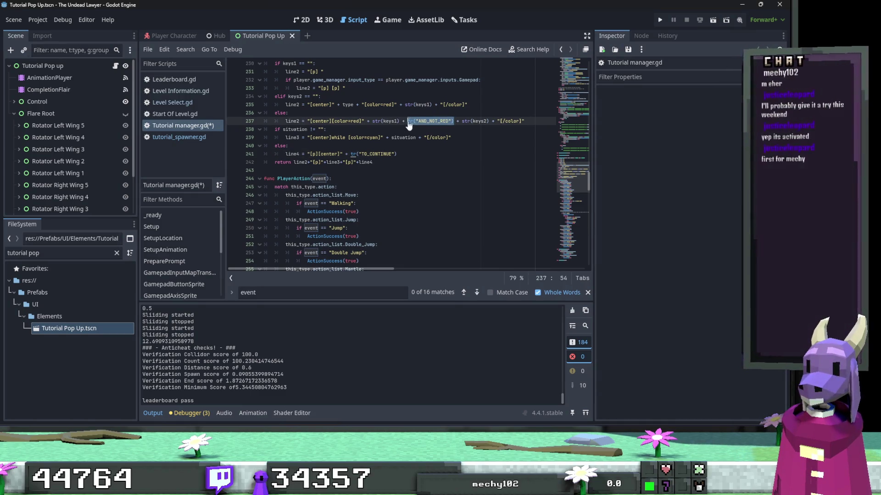
text([/color] (and) [color=red] + str)
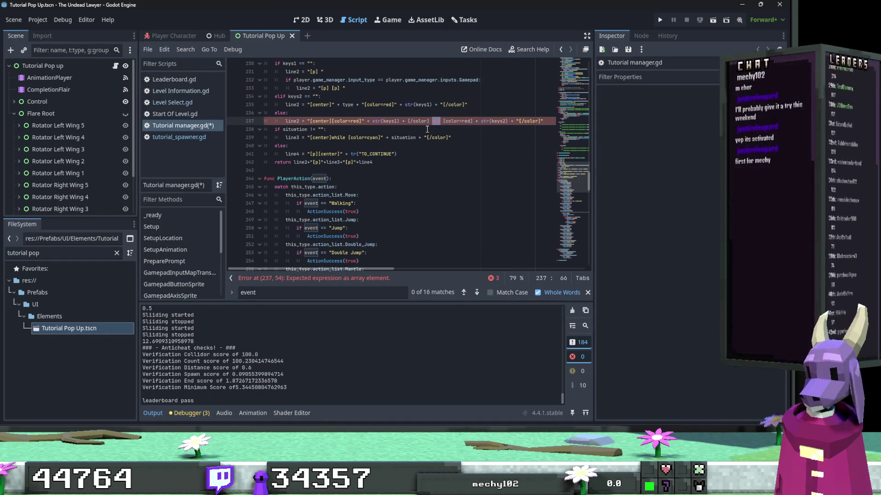
text(()
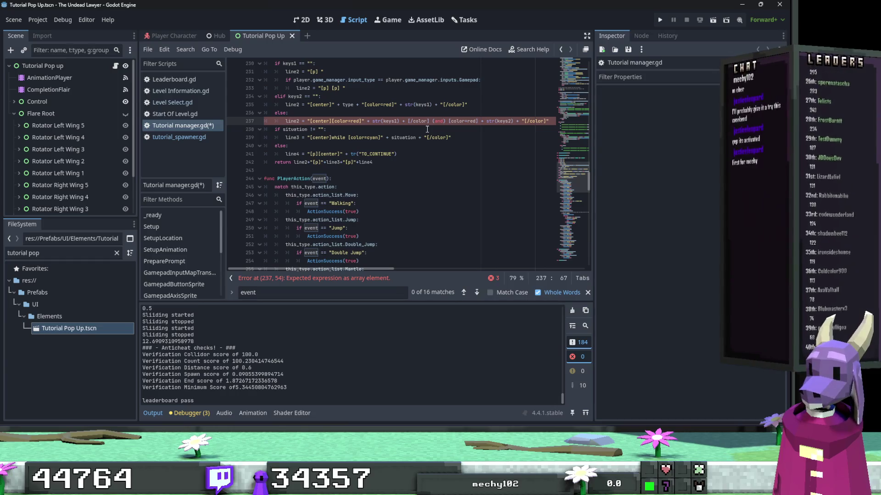
key(Left)
key(Left)
key(Left)
text(tr)
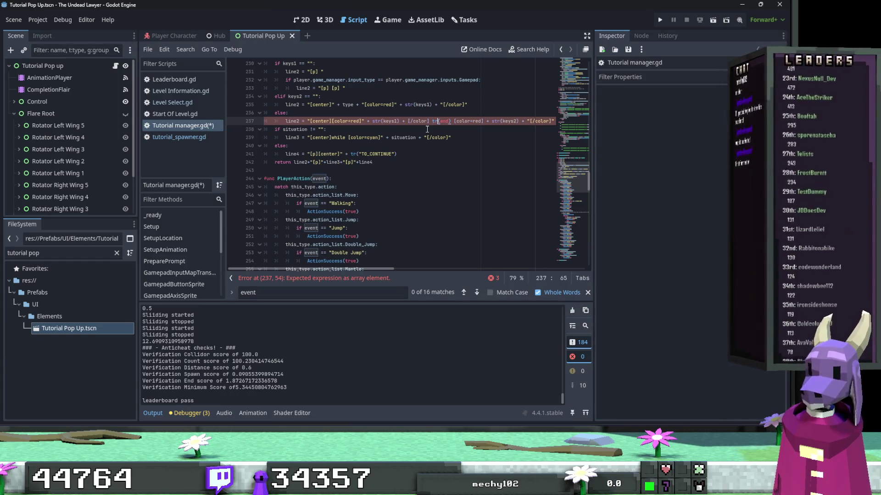
double_click(443, 122)
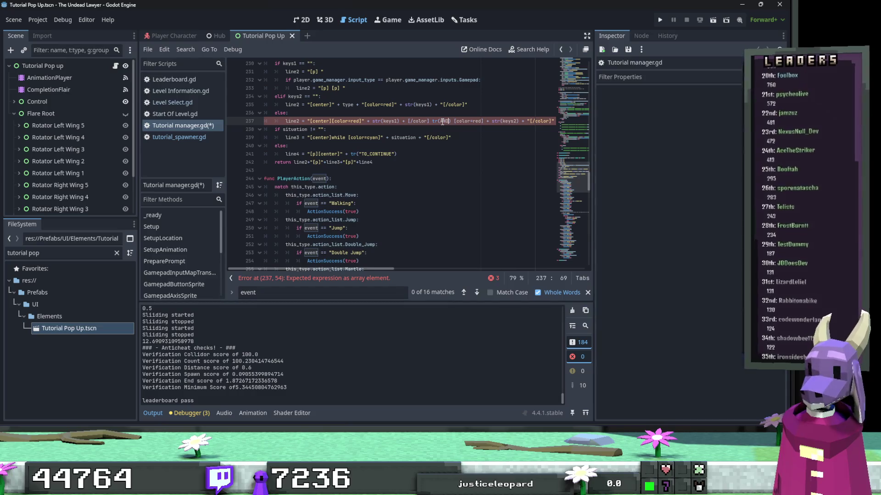
text("AND)
double_click(420, 121)
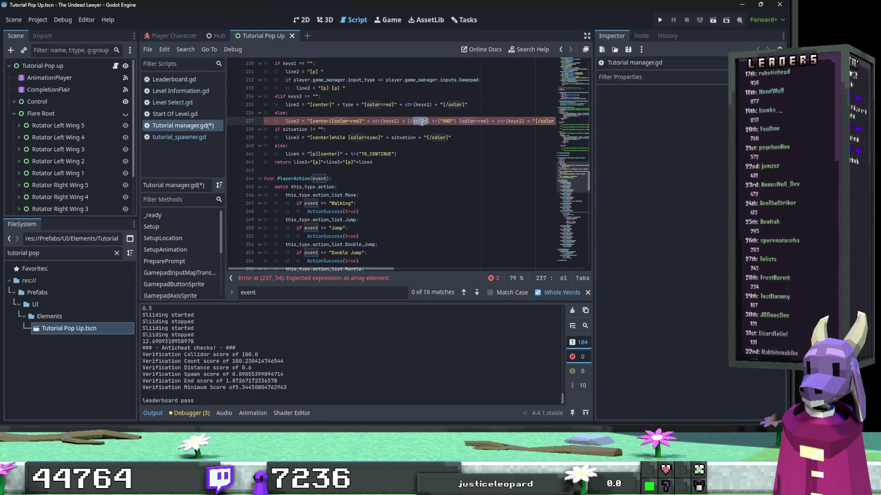
text("")
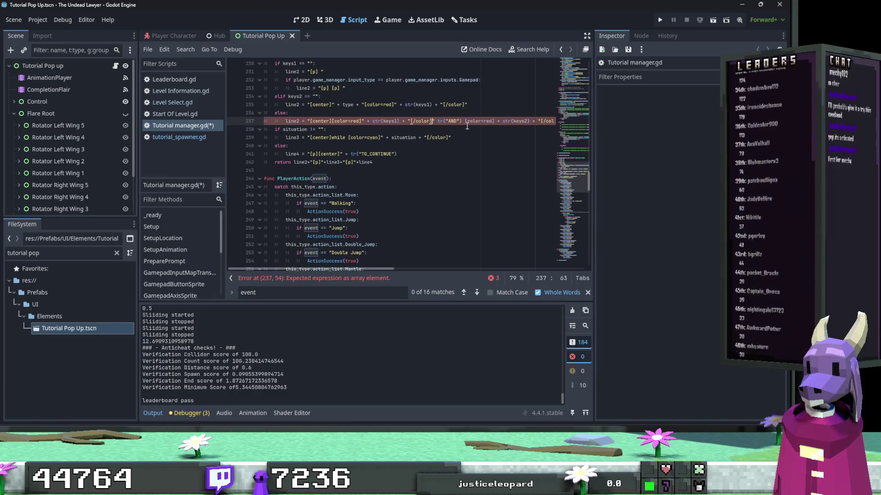
drag(495, 122, 466, 124)
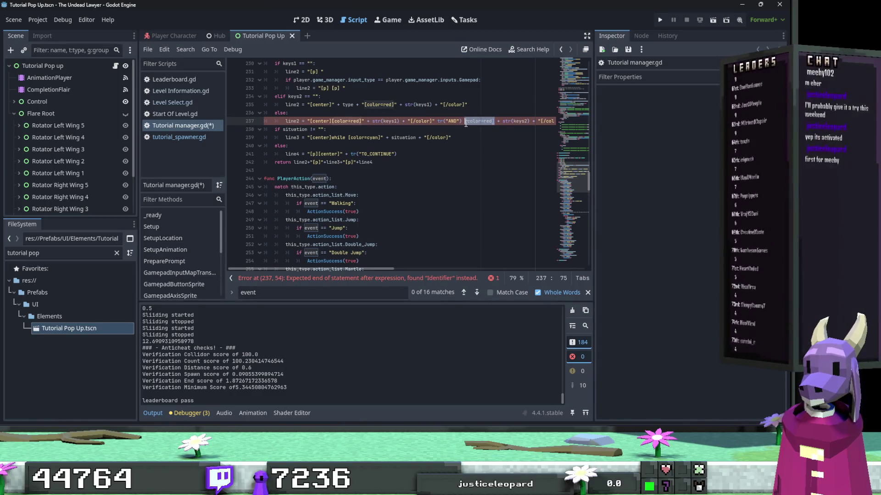
text(")
click(438, 122)
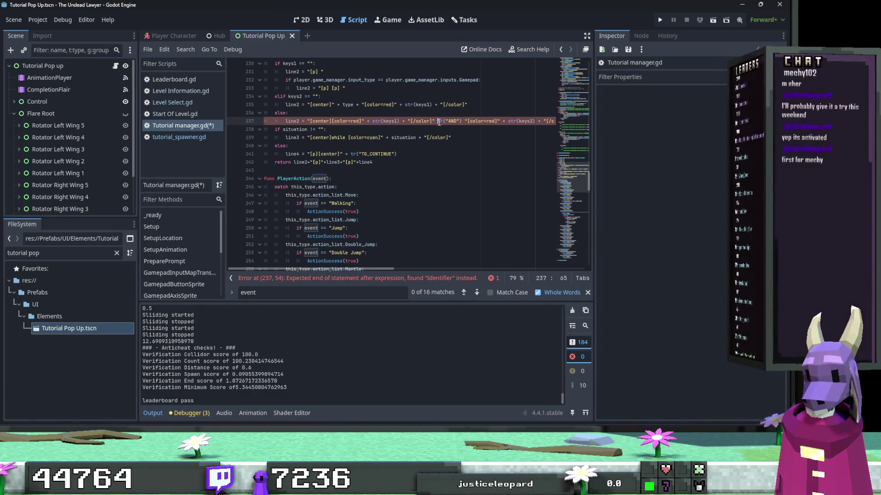
text(+)
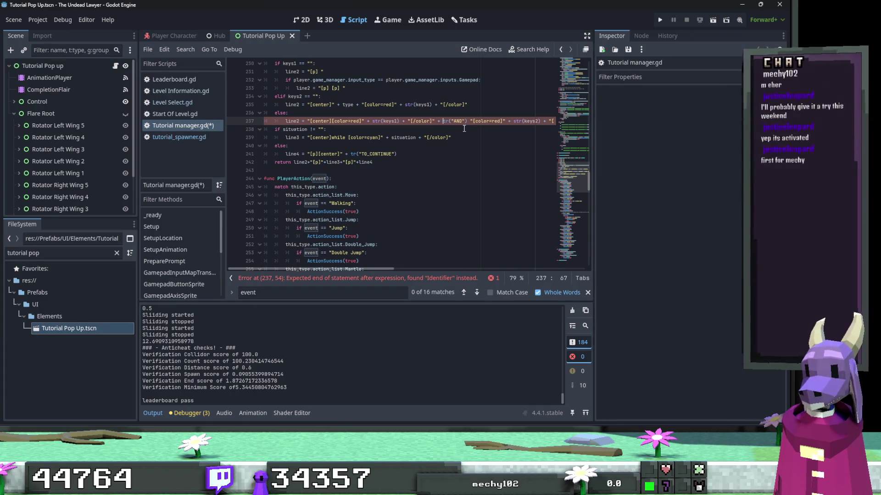
key(Right)
key(Right)
key(Right)
text(+)
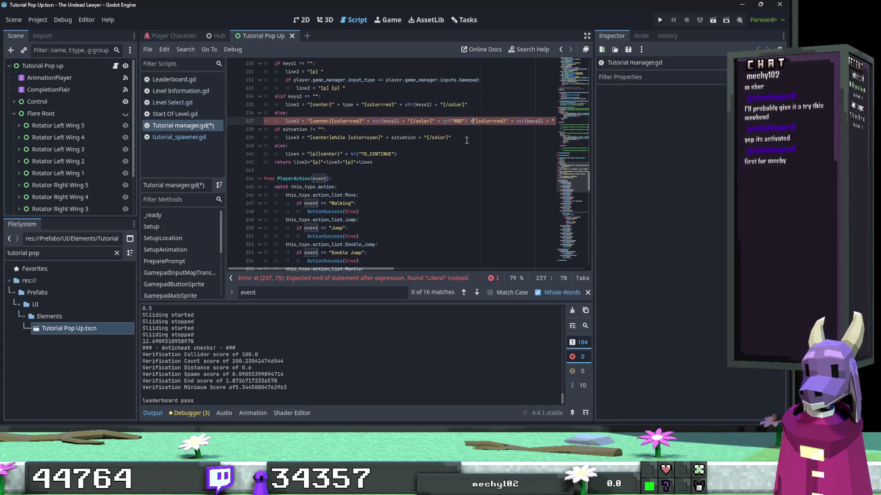
text(")
Check the TO_CONTINUE line and save Tutorial manager.gd.
click(465, 147)
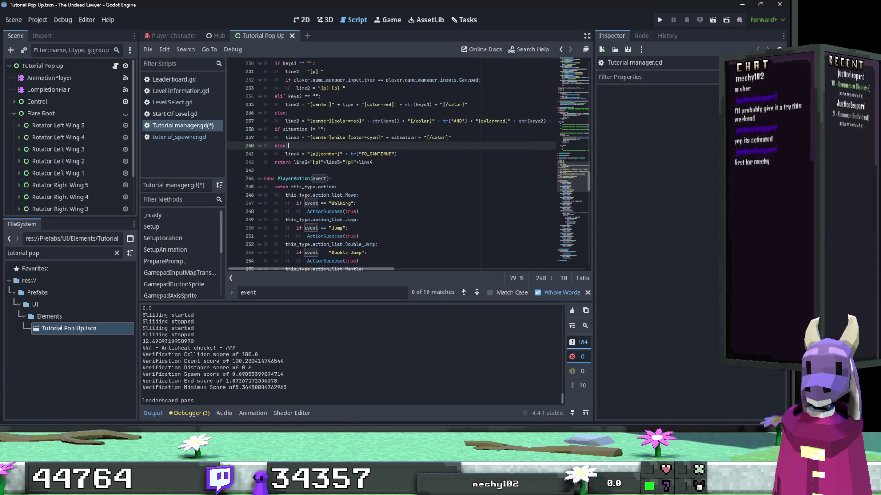
click(456, 154)
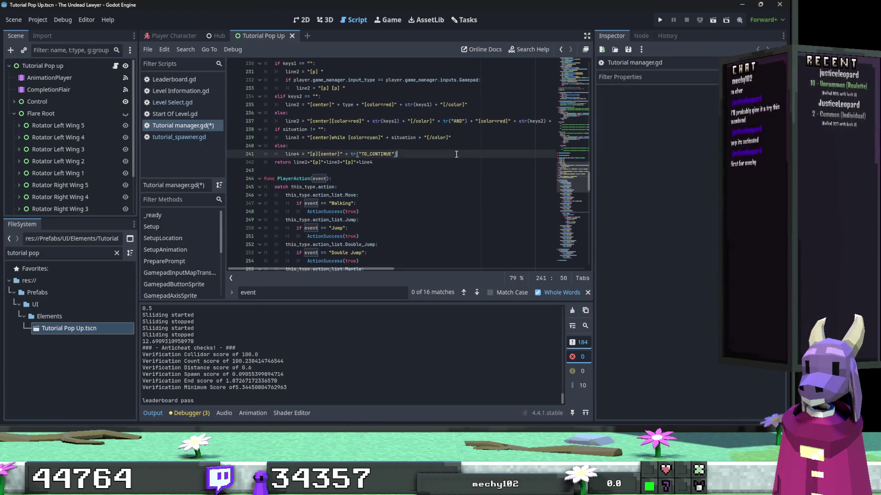
key(ctrl+s)
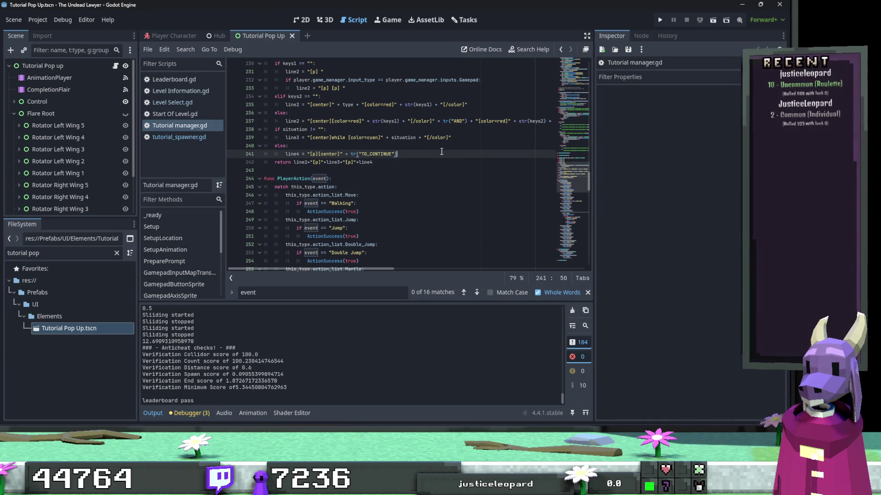
double_click(333, 137)
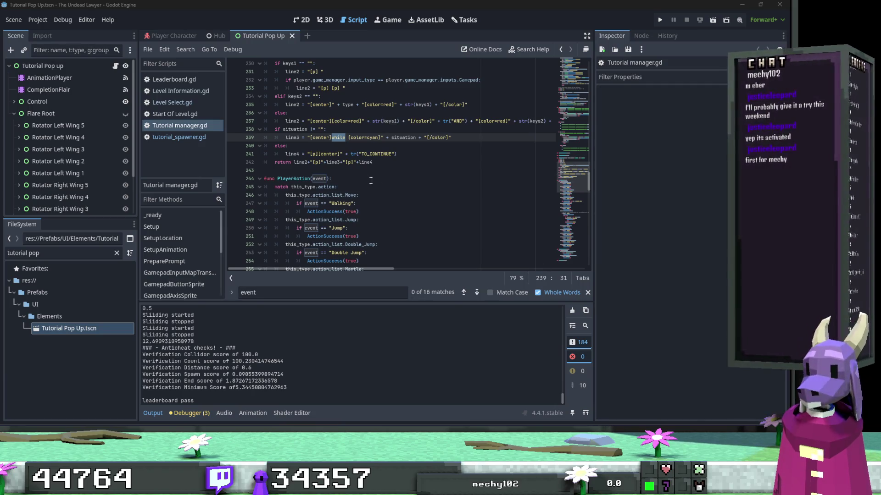
Replace 'while' on line 239 with " + tr("WHILE") + " and save the script.
click(333, 137)
text(" +)
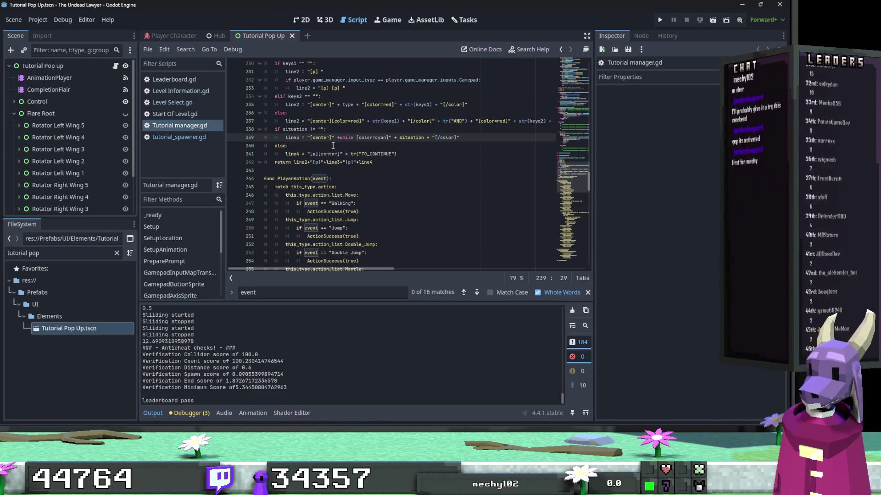
text(tr()
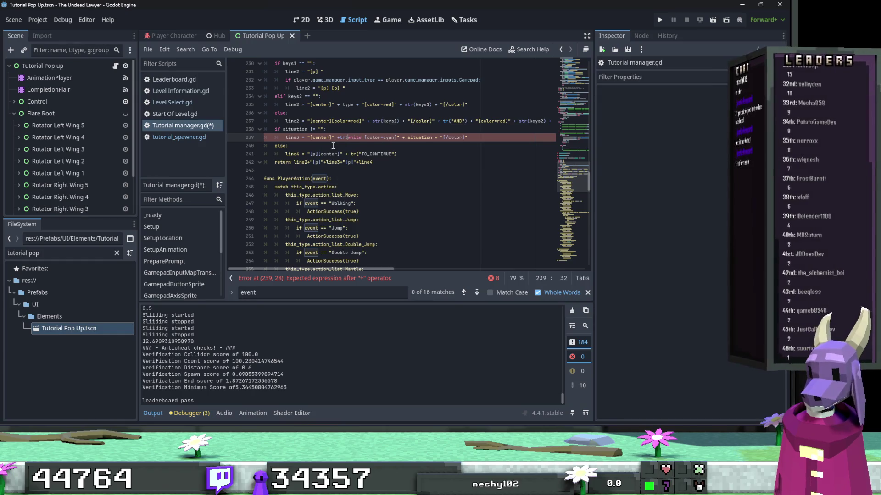
double_click(354, 137)
text(WHILE))
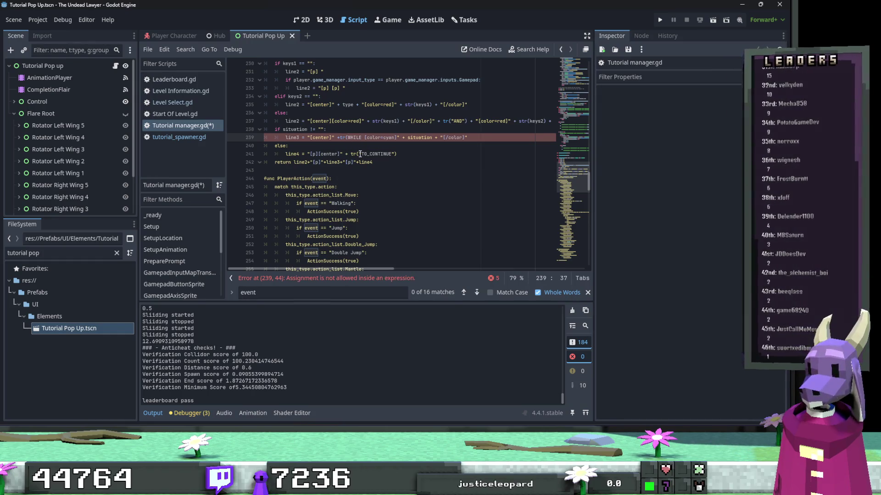
double_click(355, 138)
text(")
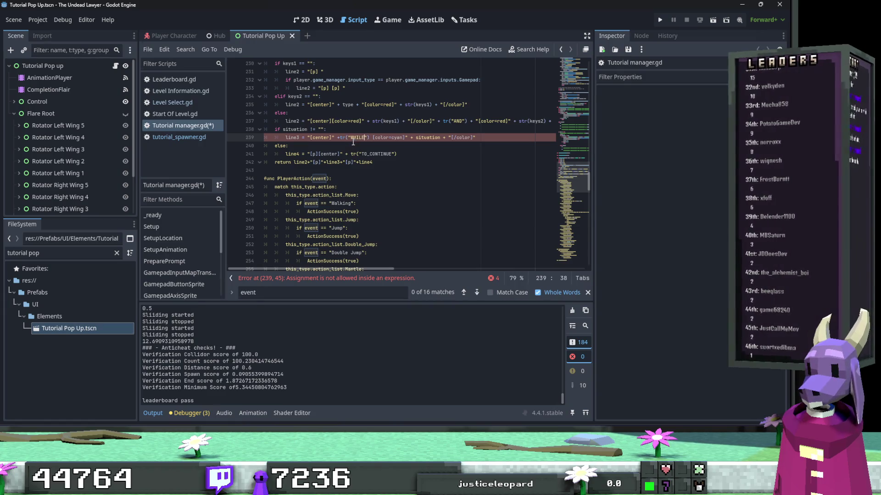
click(369, 138)
text()+)
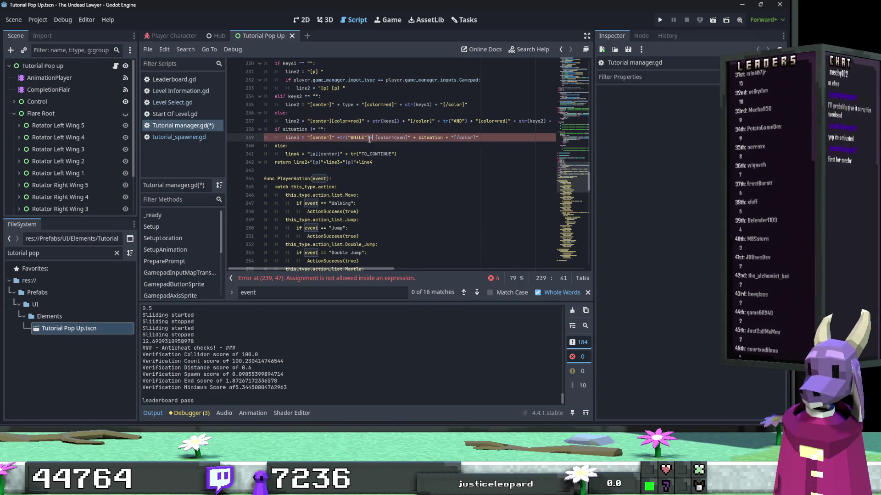
text( ")
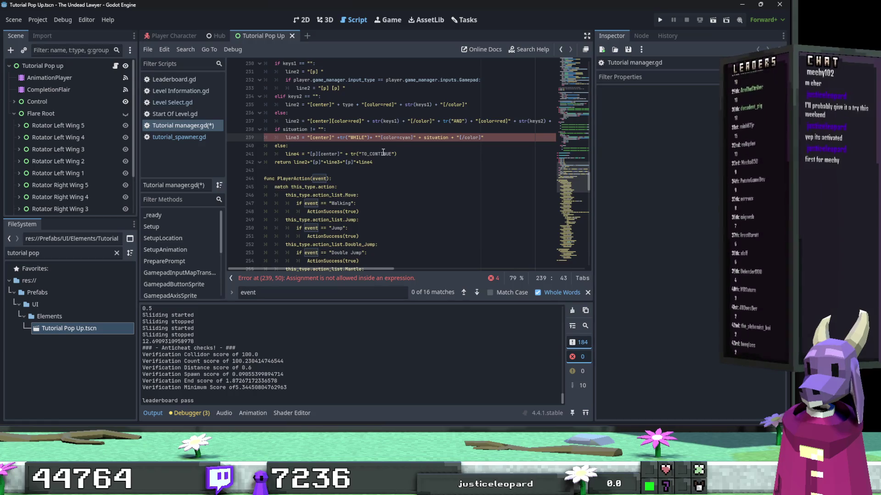
key(Delete)
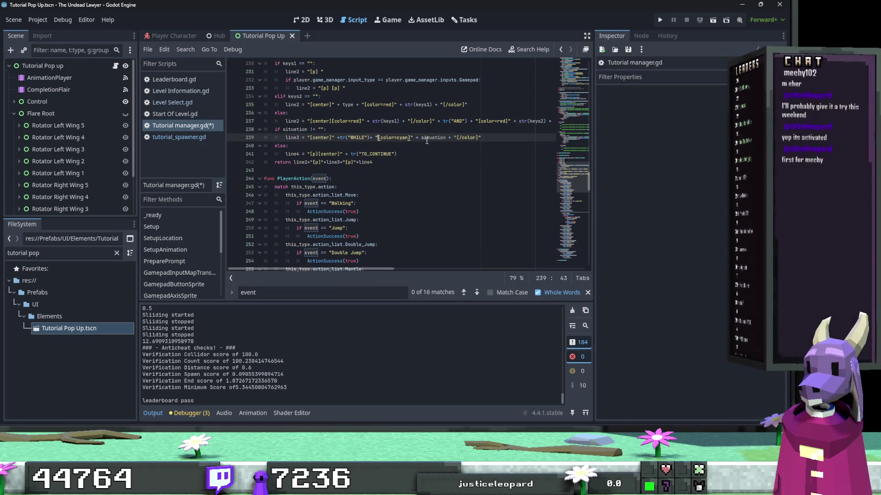
double_click(429, 137)
click(419, 160)
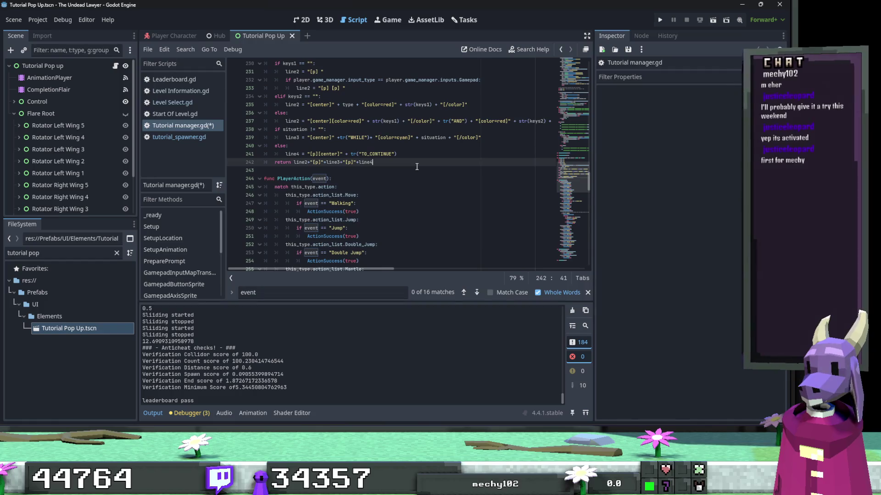
key(ctrl+s)
key(alt+Tab)
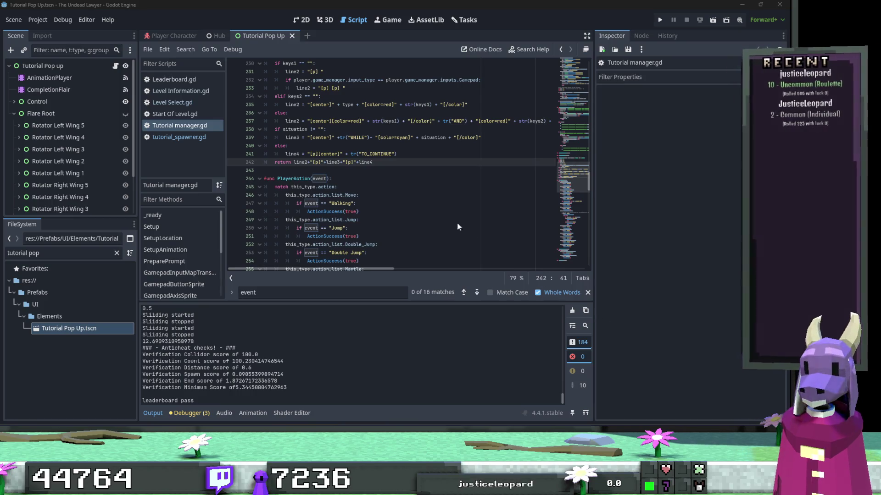
click(431, 208)
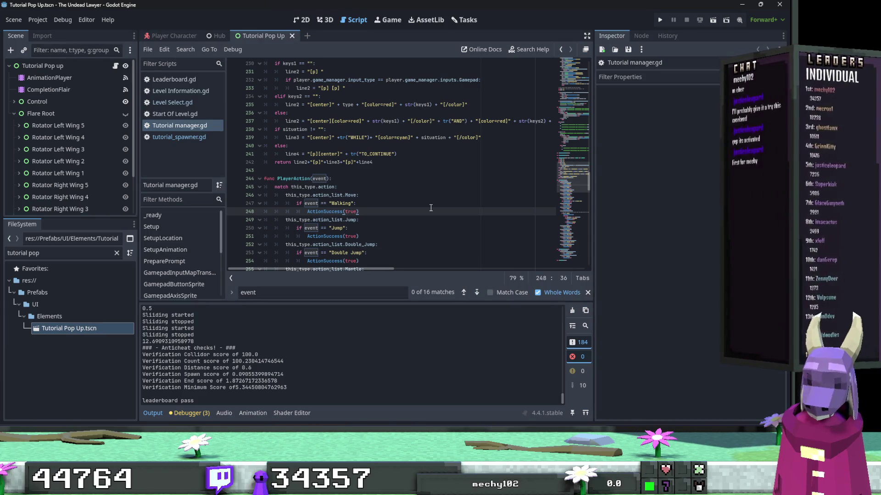
click(430, 207)
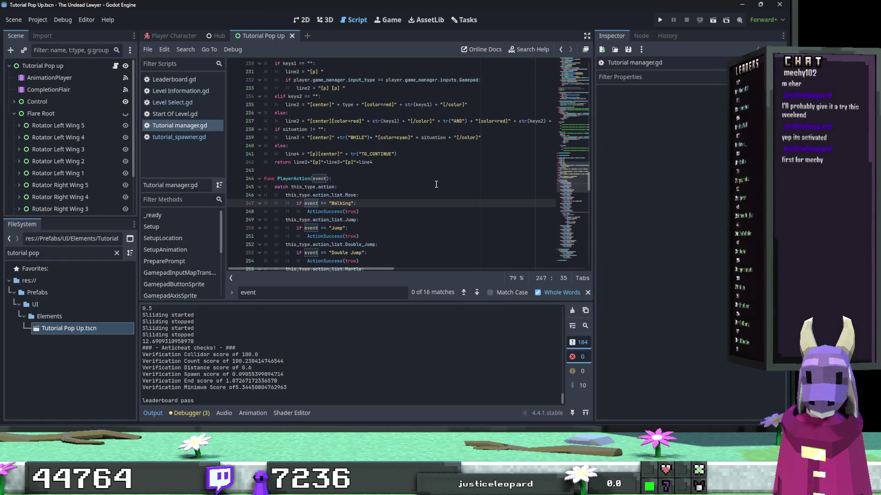
click(436, 184)
click(418, 163)
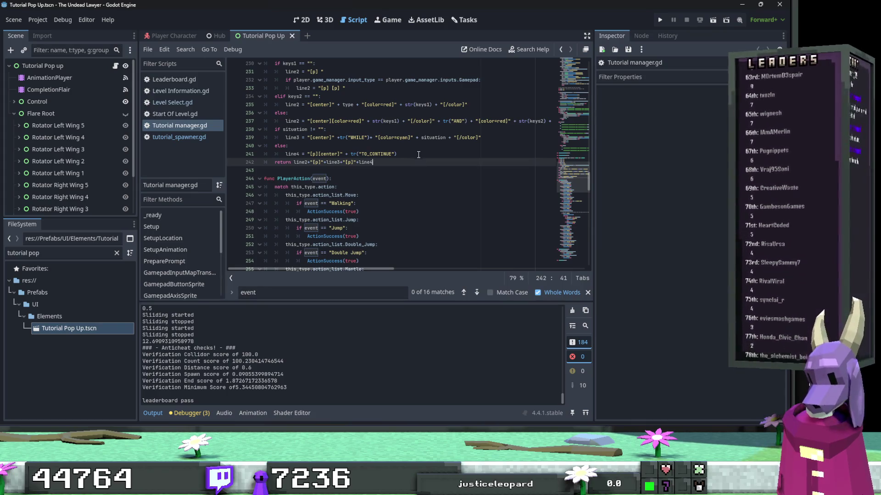
click(419, 154)
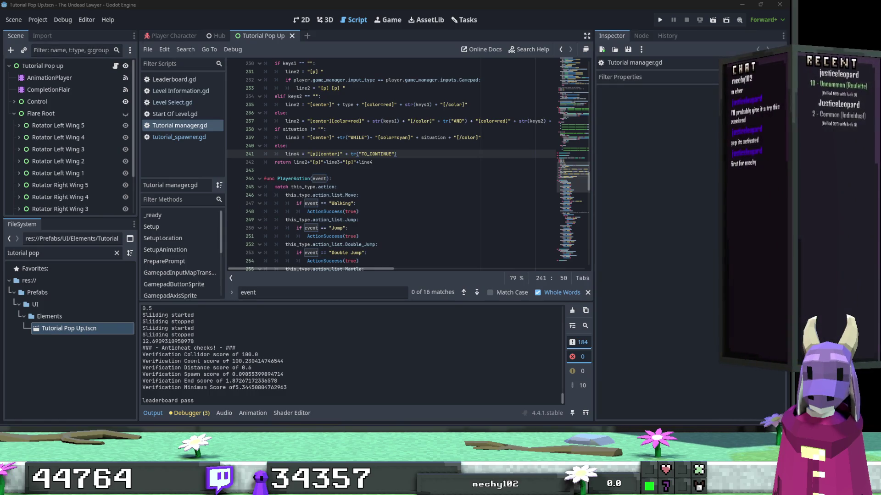
key(super+d)
key(super+d)
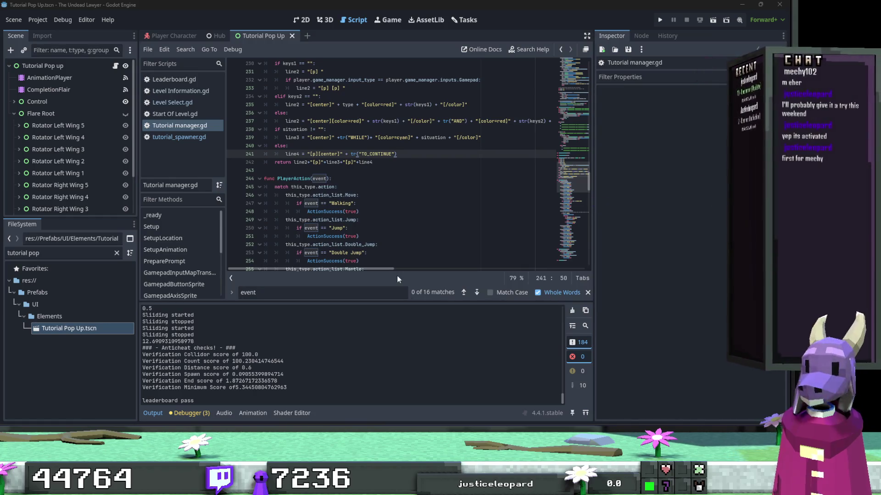
Clear the FileSystem filter, select the Translations folder, and run The Undead Lawyer to its title menu.
click(116, 253)
scroll(100, 337, down, 2)
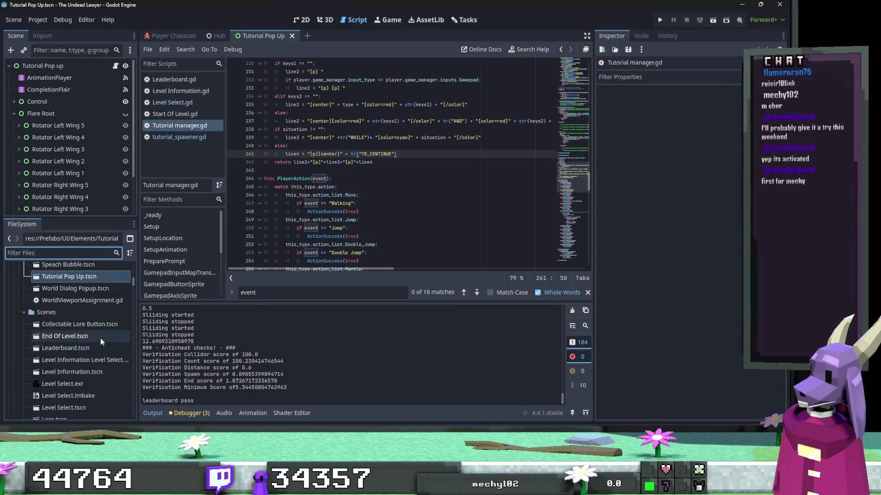
scroll(129, 298, down, 10)
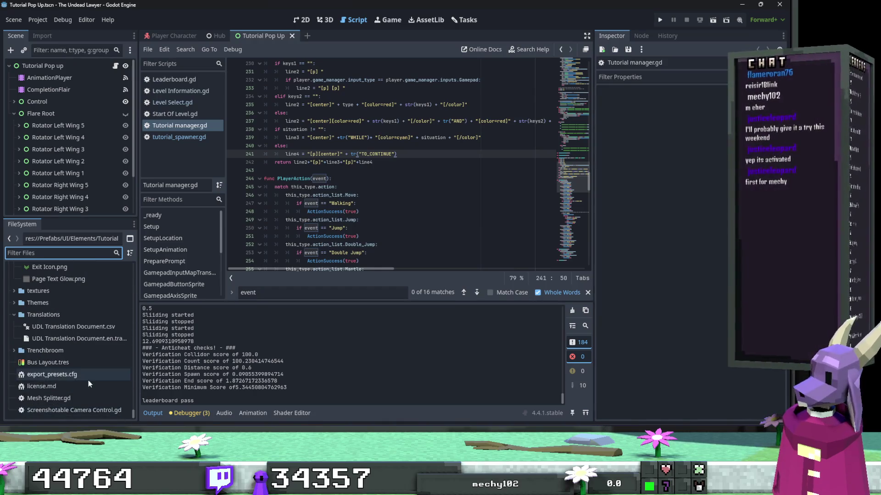
click(75, 334)
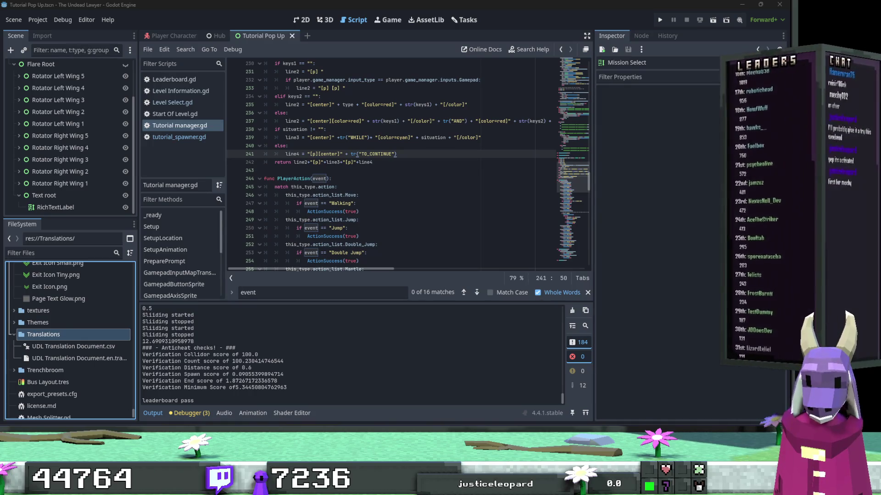
click(698, 101)
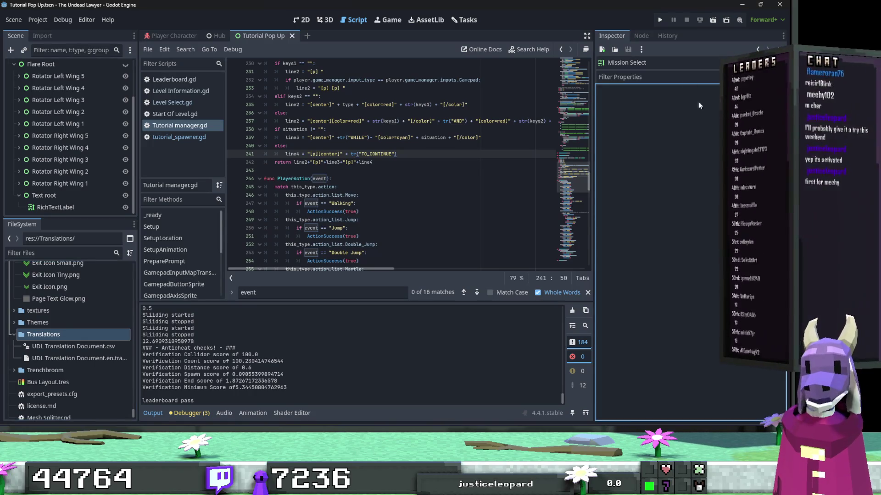
click(664, 20)
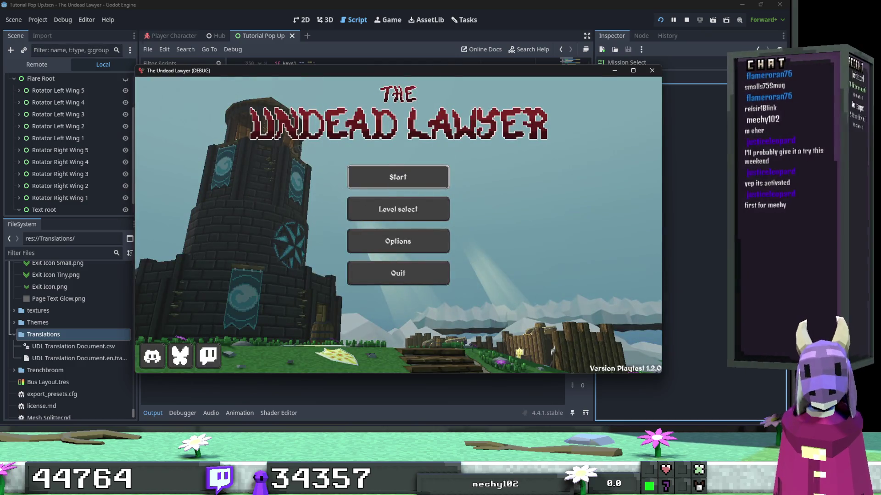
Maximize the game, start it, and load A New Body from the Tutorials missions.
click(633, 70)
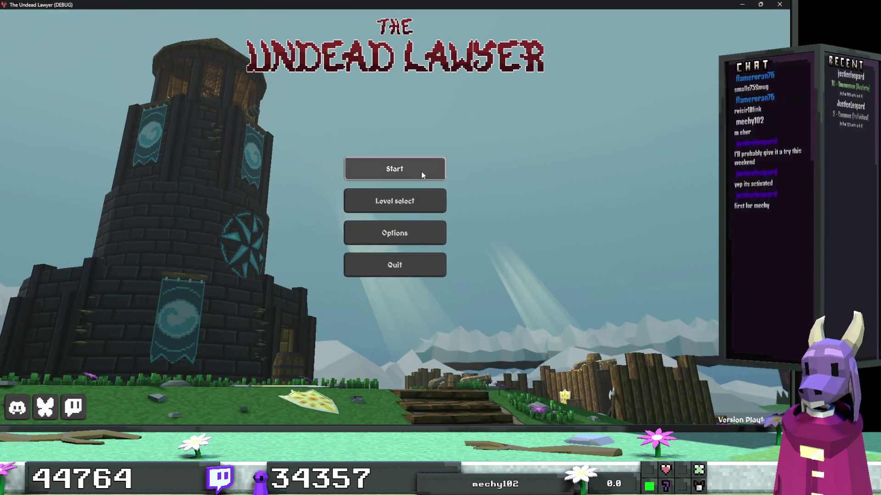
click(420, 171)
key(Escape)
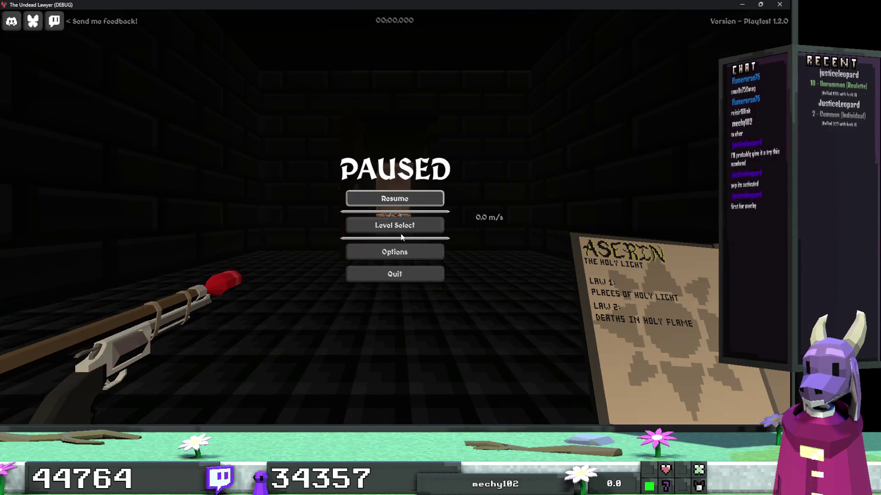
click(395, 224)
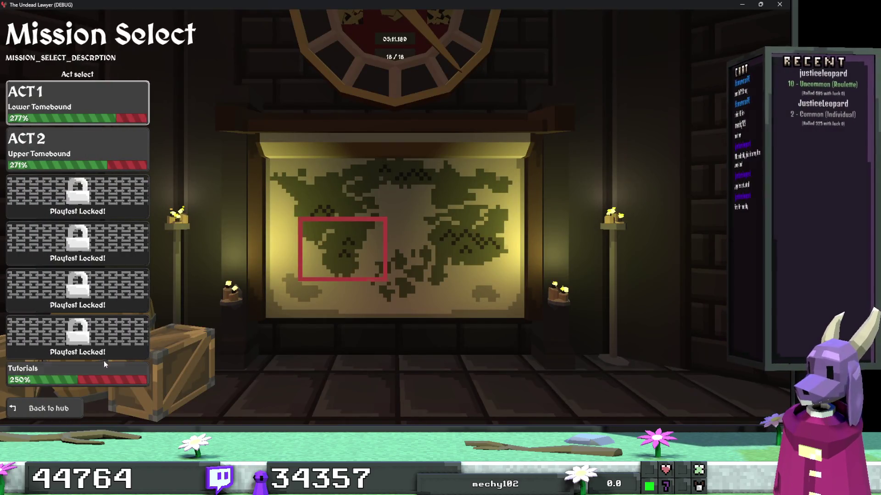
click(103, 362)
key(space)
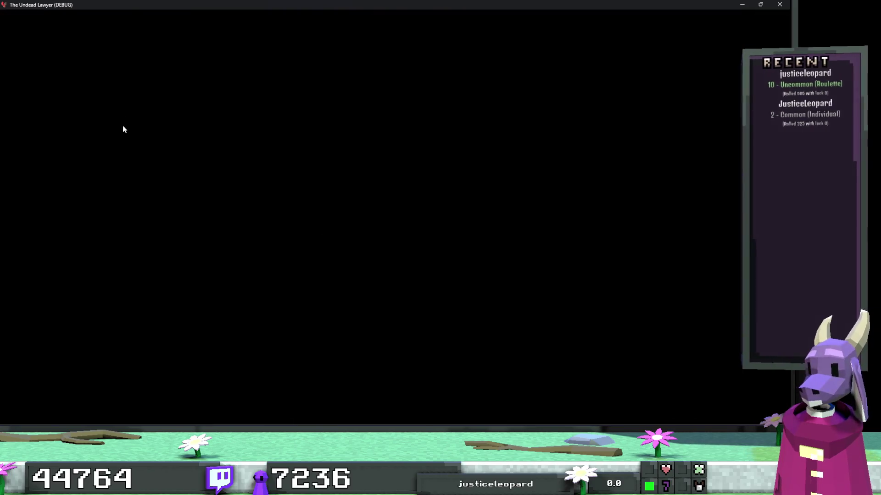
Play through the Movement prompt into the corridor, then stop the game with F8.
key(space)
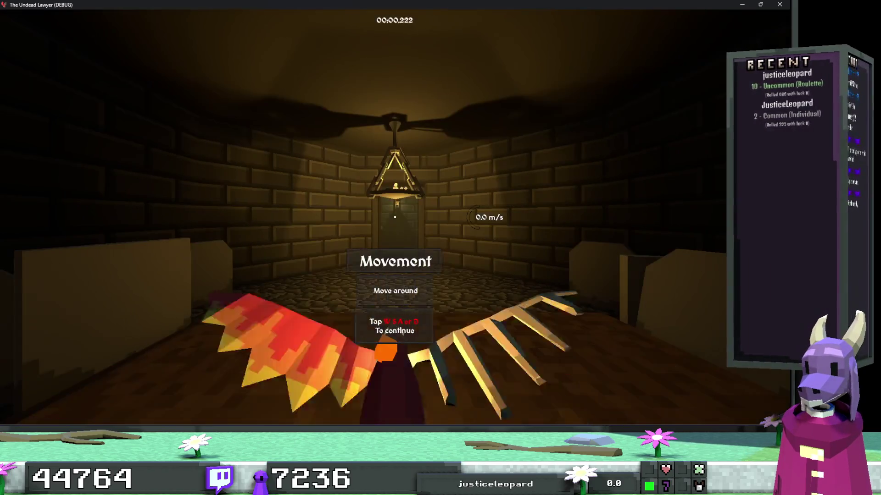
key(space)
key(w)
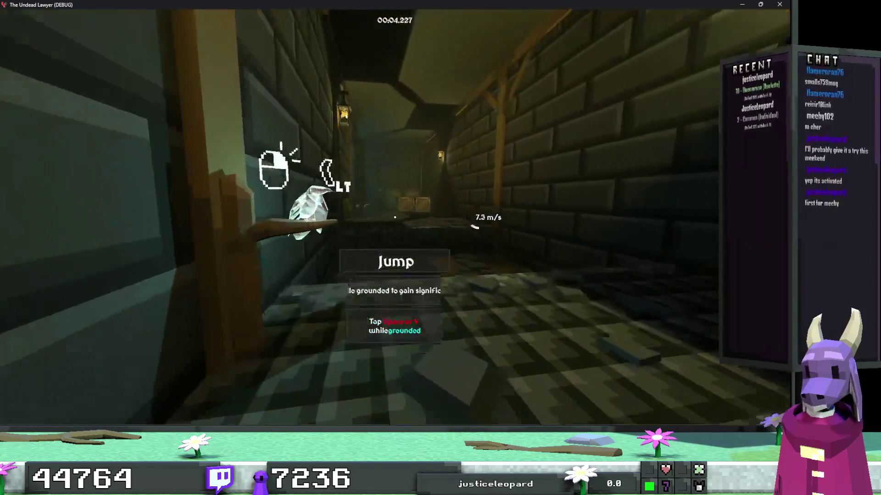
key(F8)
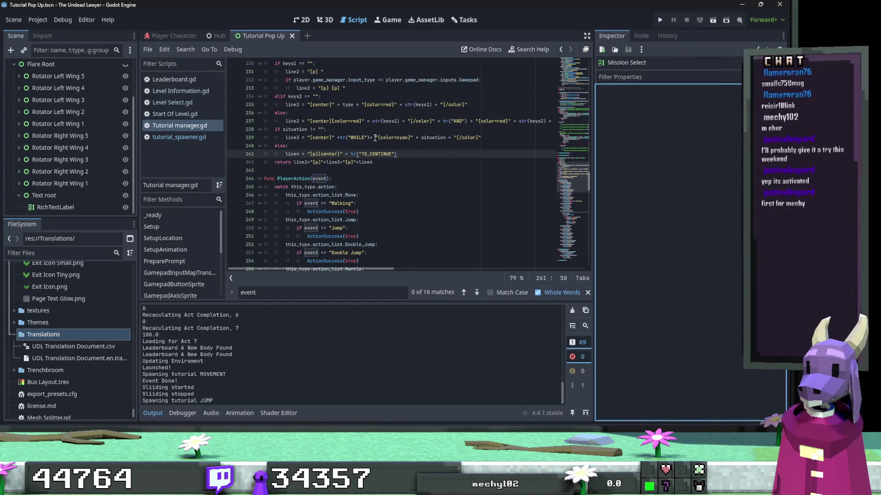
Insert a space after "[color=cyan]" on line 239 and relaunch the game.
click(411, 138)
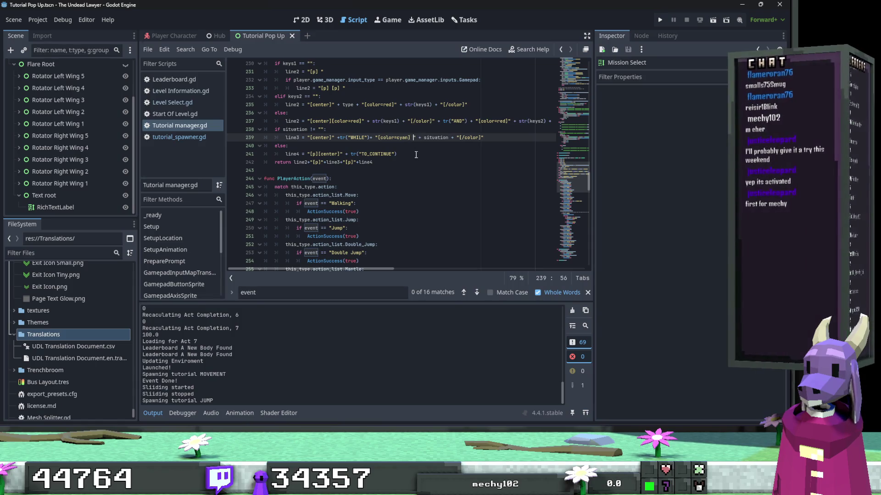
click(658, 20)
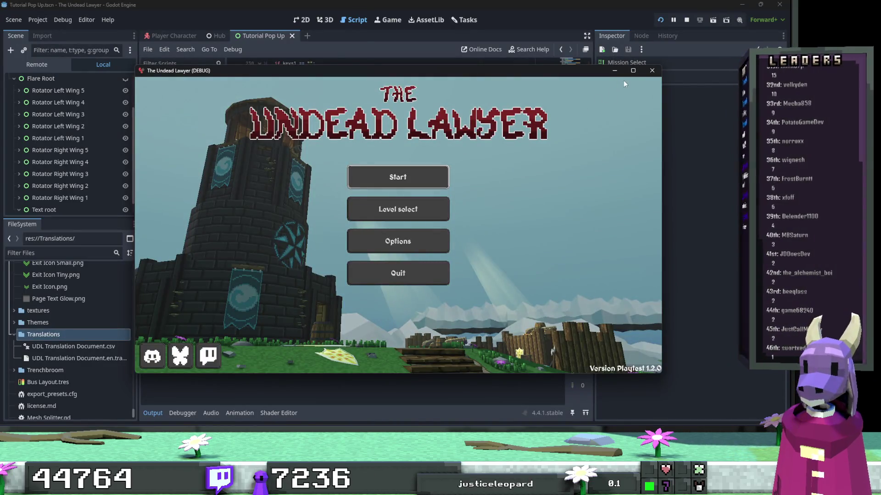
Maximize the game, start it, pause, and pick A New Body from the Tutorials level select.
click(633, 70)
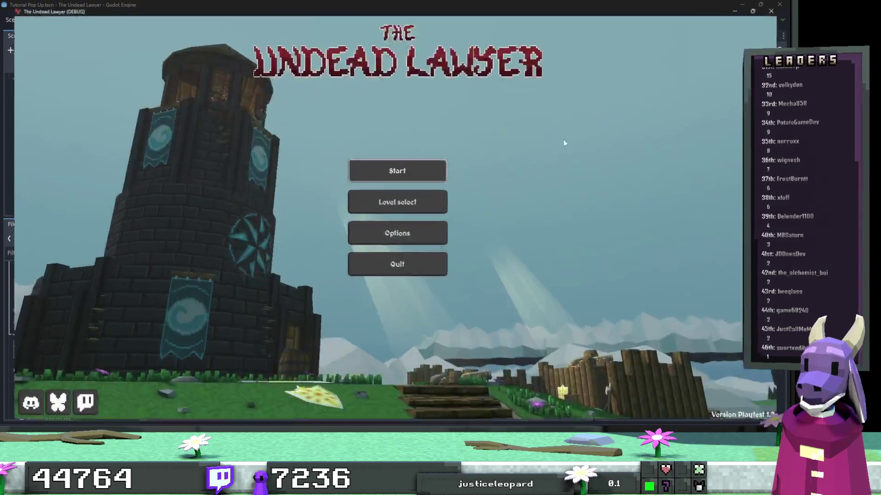
click(427, 168)
key(Escape)
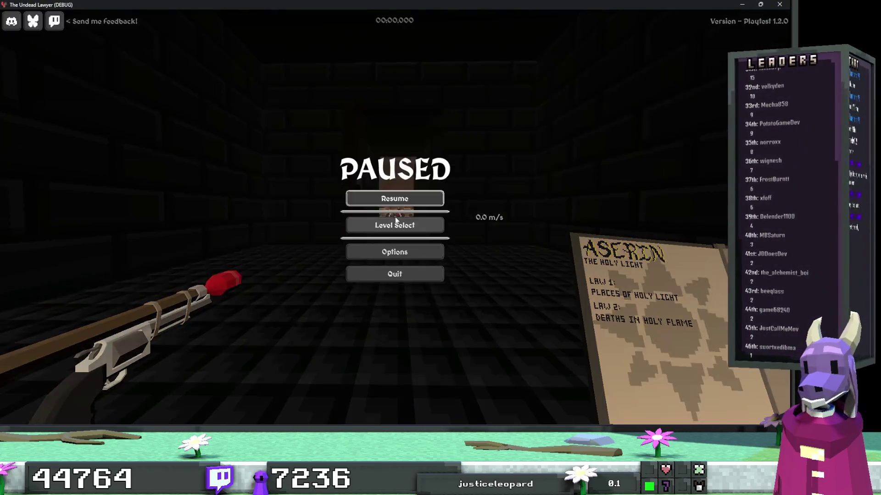
click(389, 222)
click(118, 364)
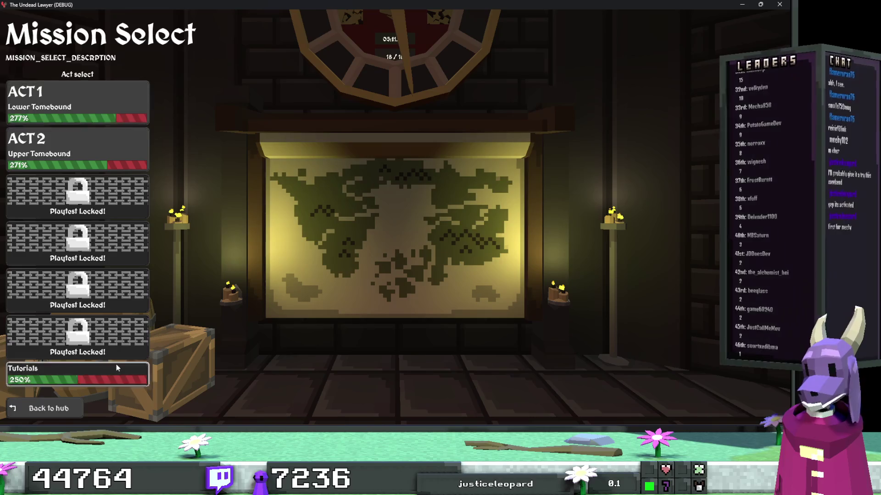
click(133, 103)
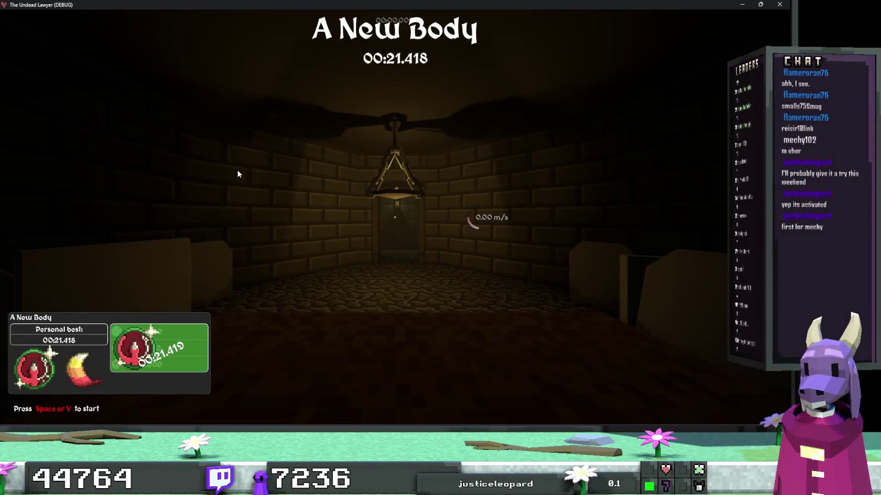
Complete the Movement, Jump, Double Jump and Mantle prompts in A New Body, then pause.
key(space)
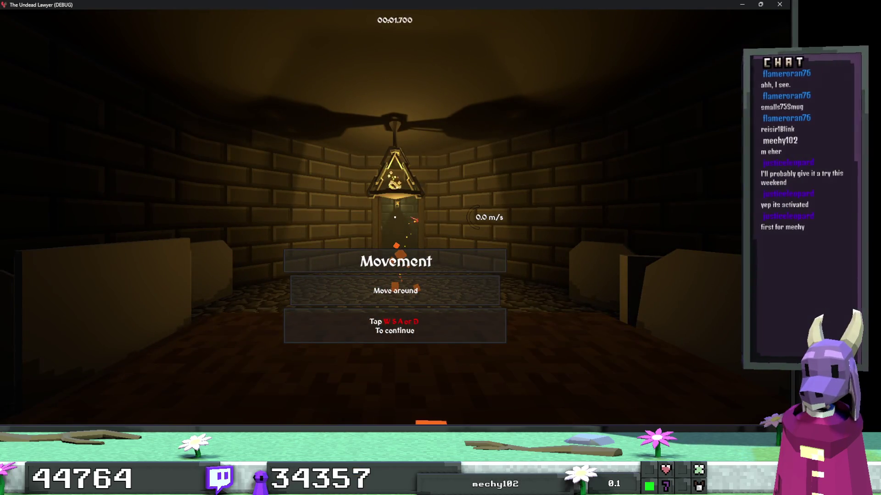
key(w)
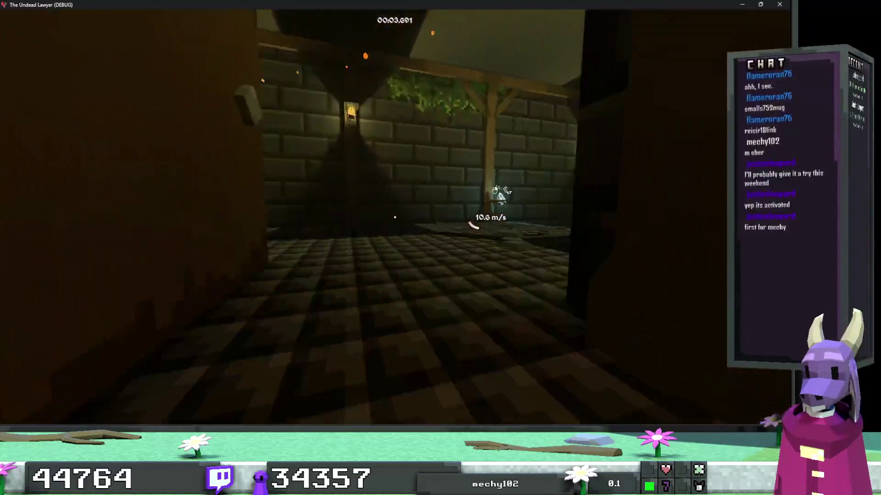
key(w)
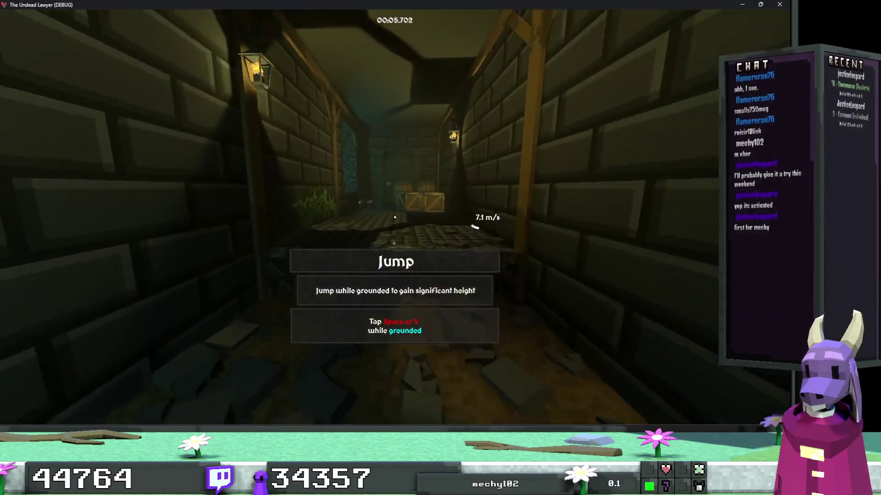
key(space)
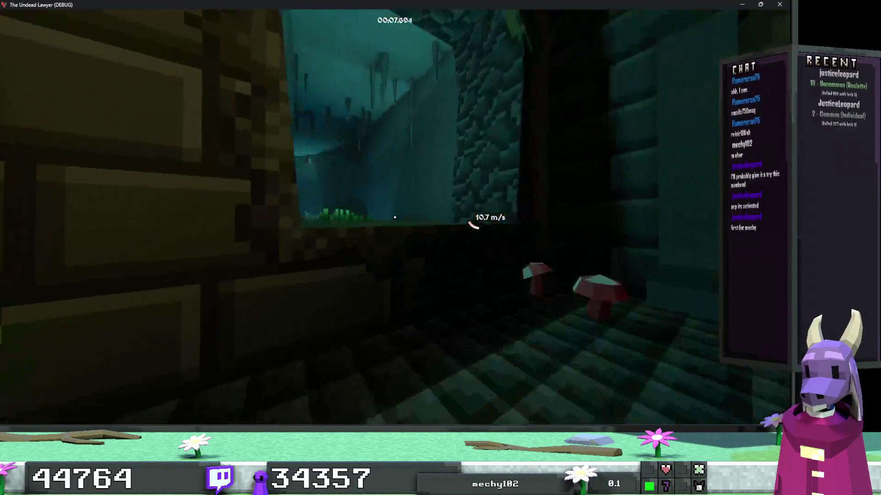
key(w)
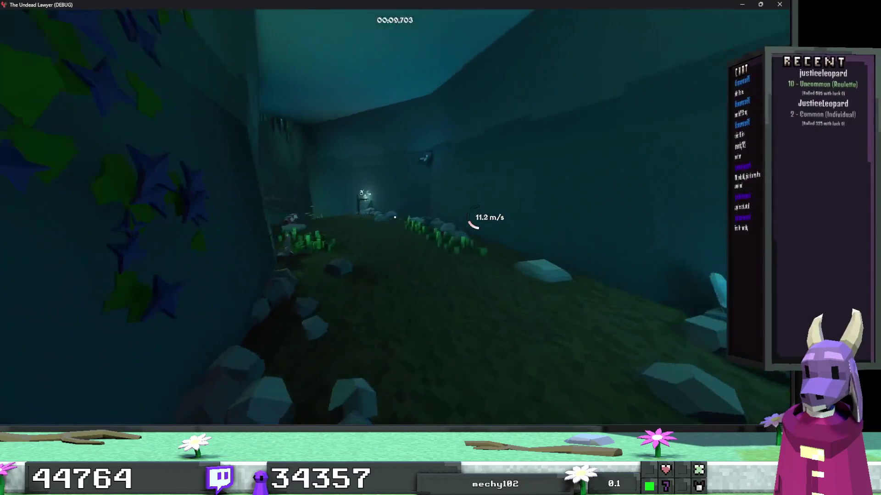
key(w)
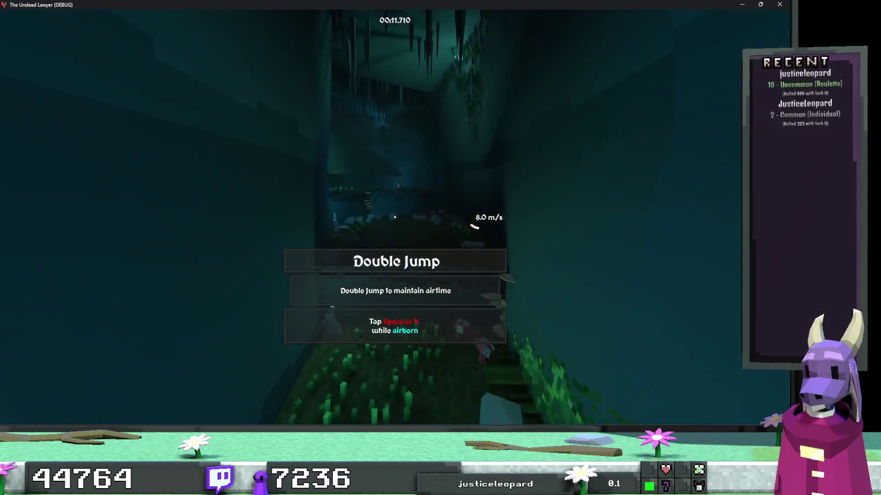
key(w)
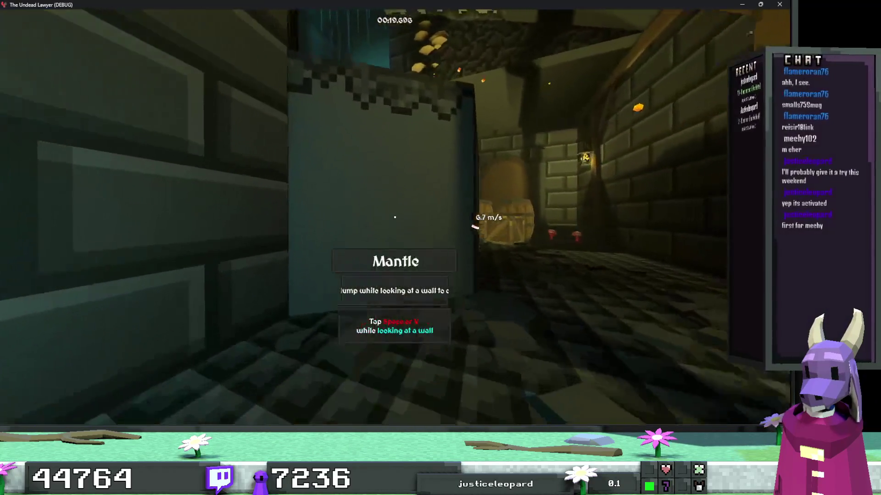
key(space)
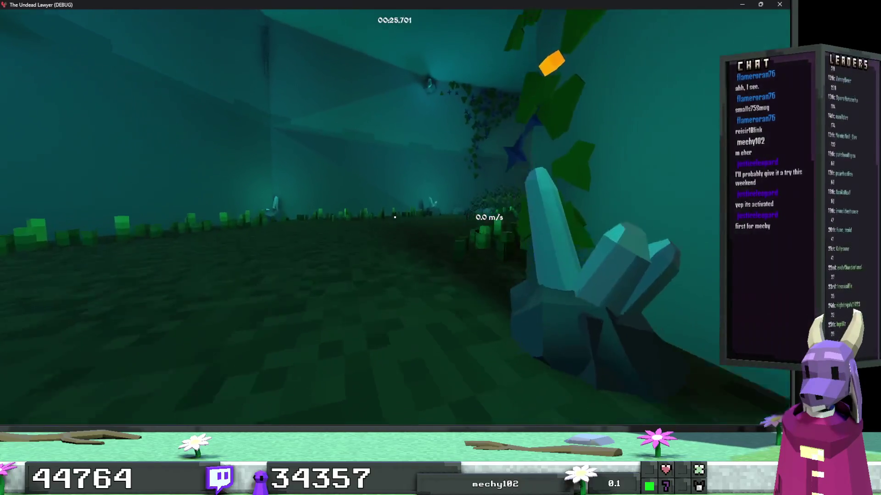
key(Escape)
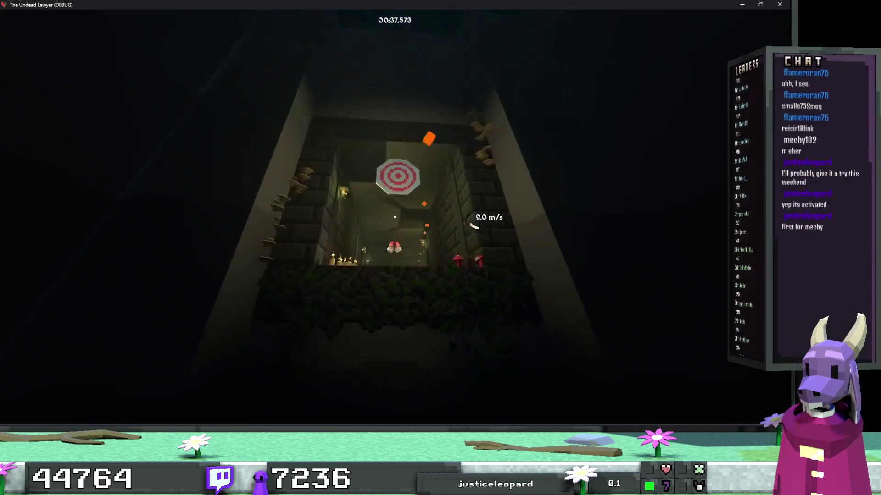
Run through the brick corridors and candle room to the Wall Jump prompt and wall jump.
key(w)
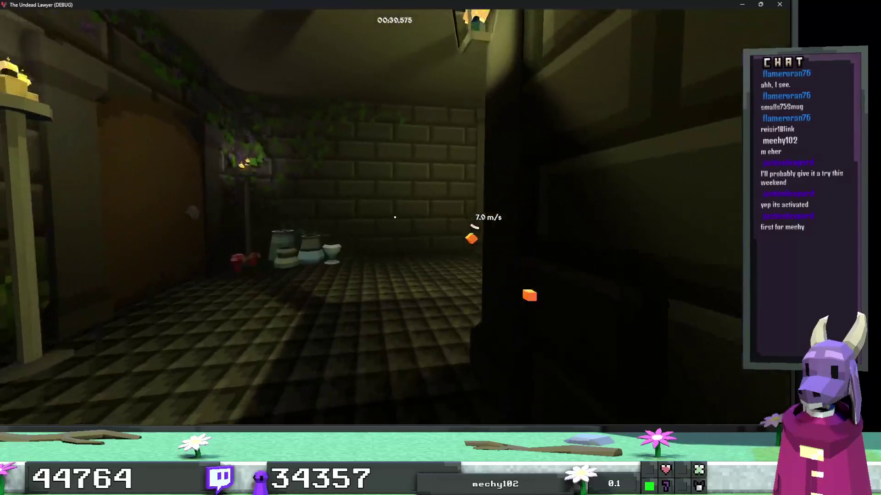
key(w)
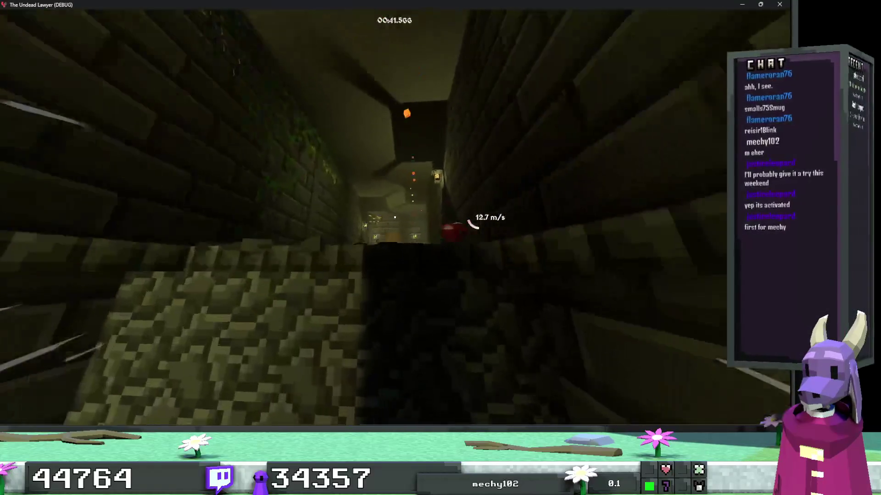
key(w)
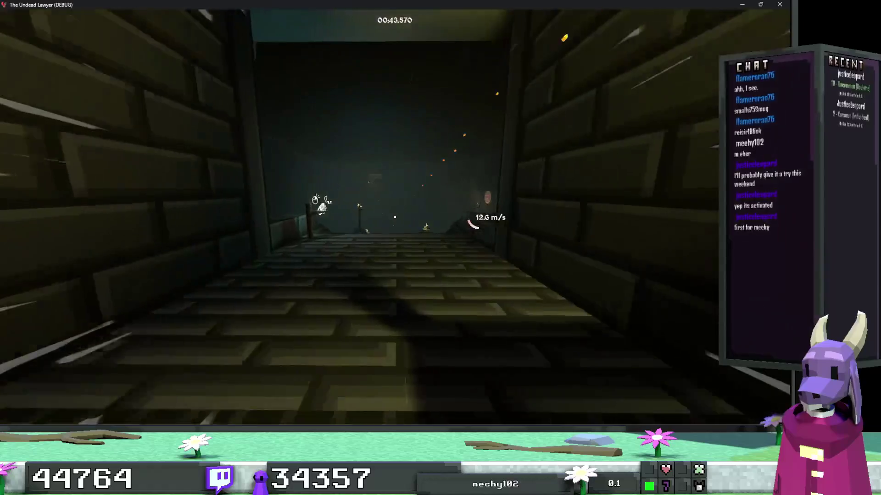
key(w)
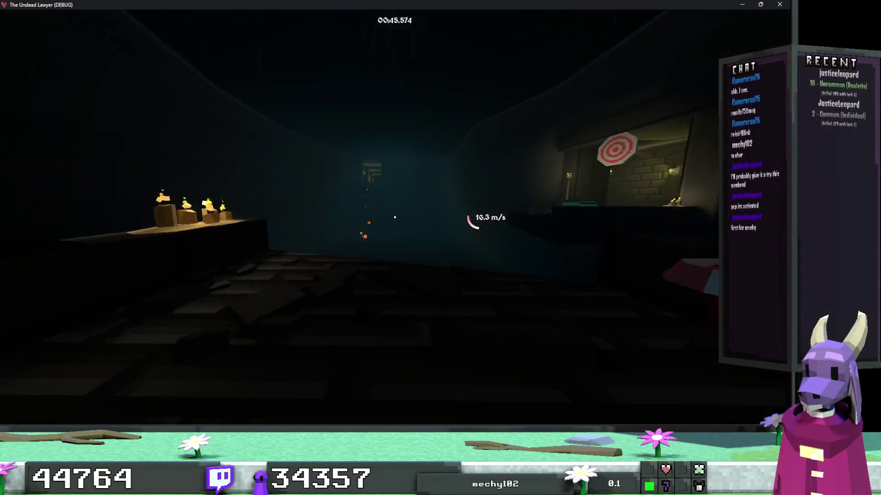
key(w)
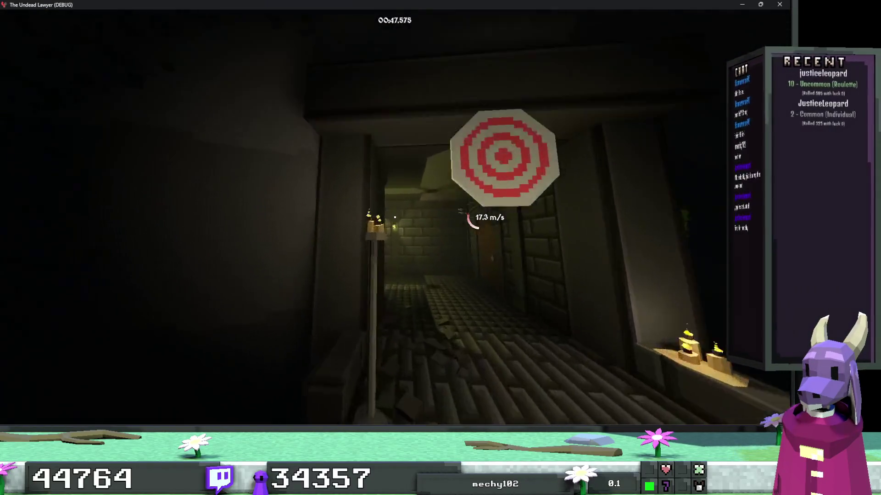
key(w)
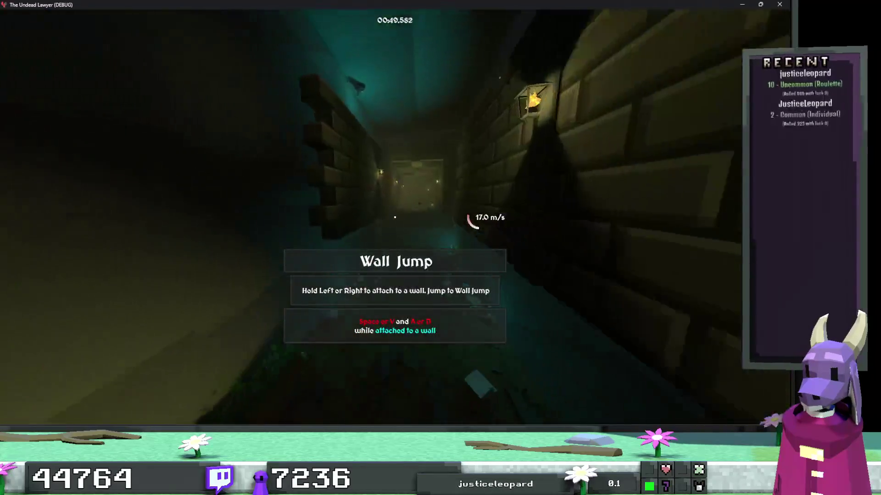
key(w)
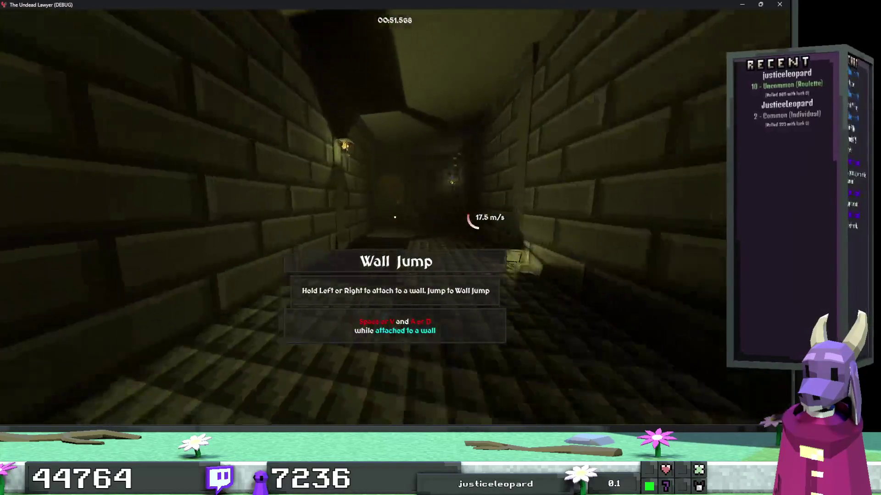
key(w)
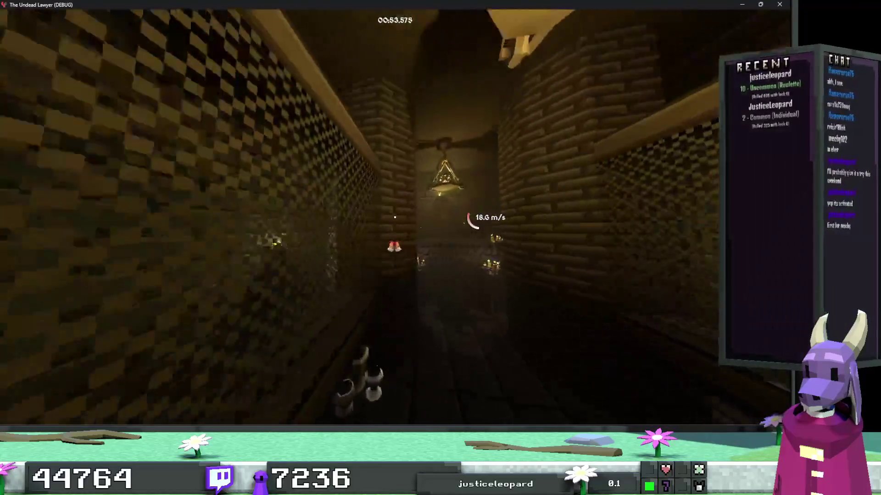
Pause and close the game window, returning to Tutorial manager.gd in the editor.
key(Escape)
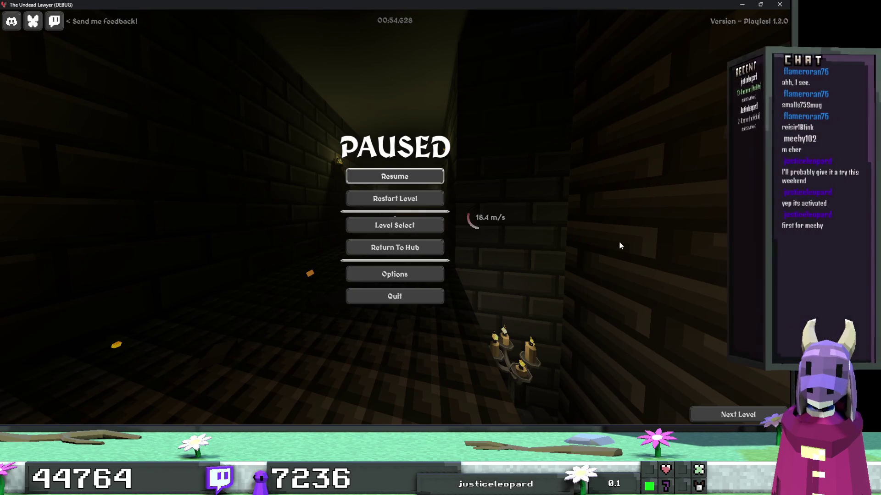
key(Escape)
key(Escape)
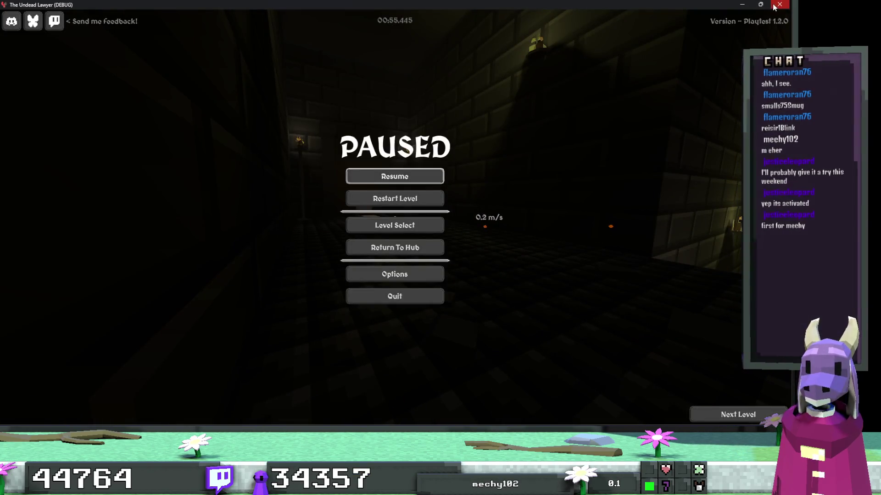
click(780, 4)
drag(584, 186, 593, 74)
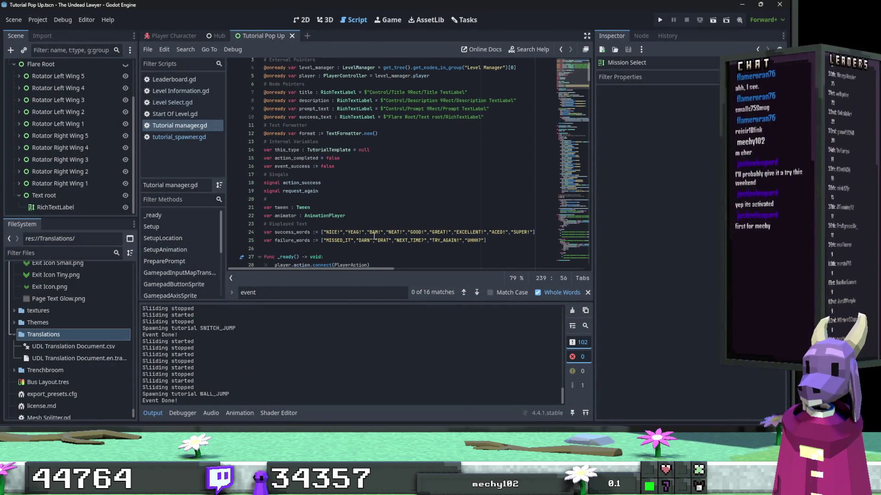
Fix the success word "YEAG!" to "YEAH!" on line 24.
click(353, 232)
key(Delete)
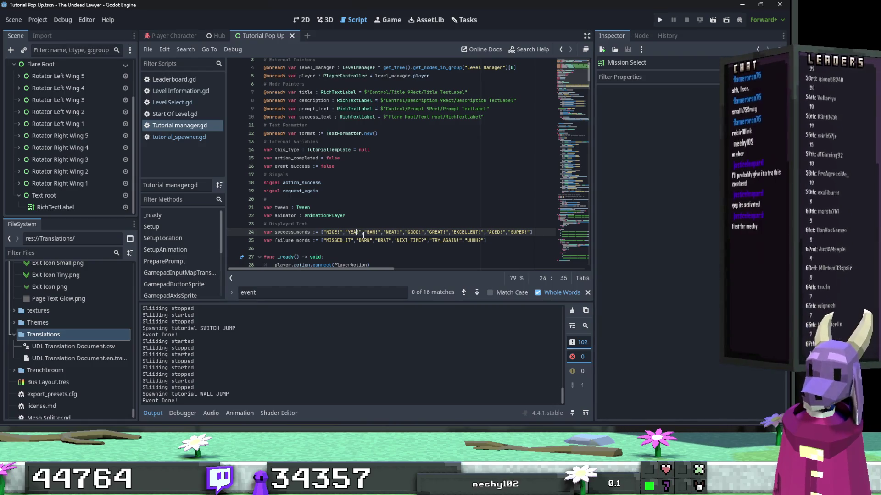
text(H)
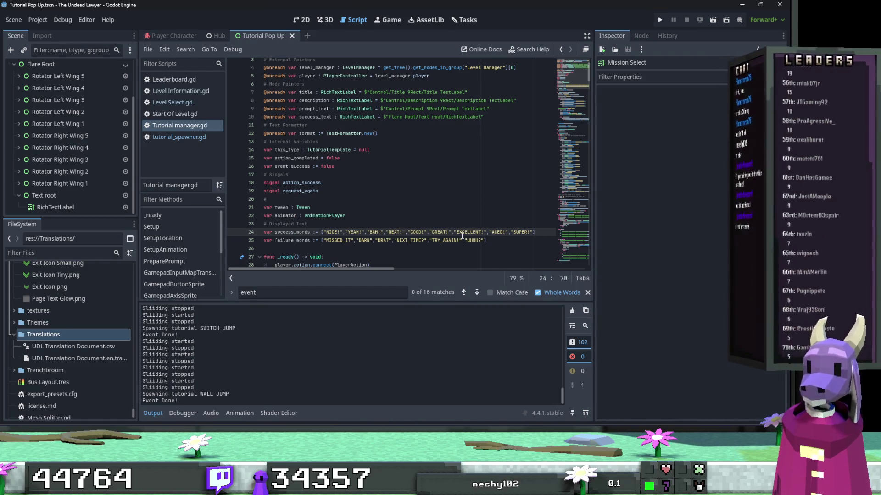
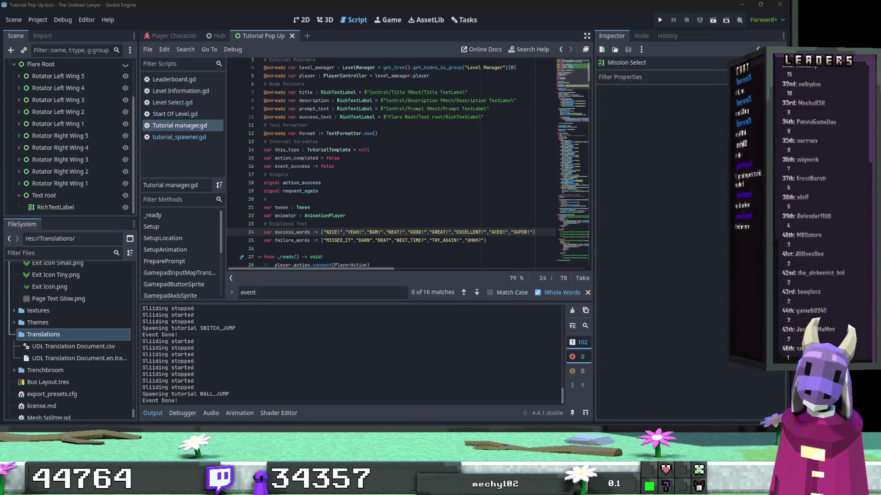
Scroll through Tutorial manager.gd, then save and start The Undead Lawyer in a debug run.
click(507, 183)
scroll(507, 184, down, 2)
click(508, 184)
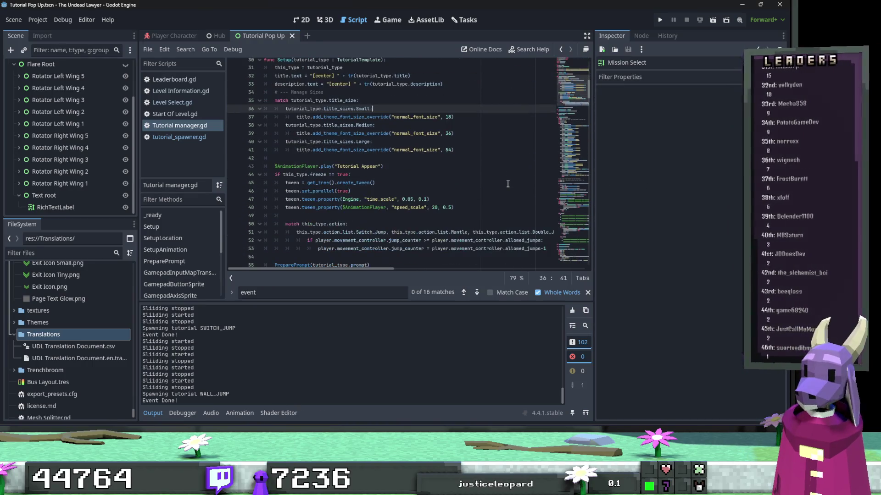
scroll(508, 184, down, 3)
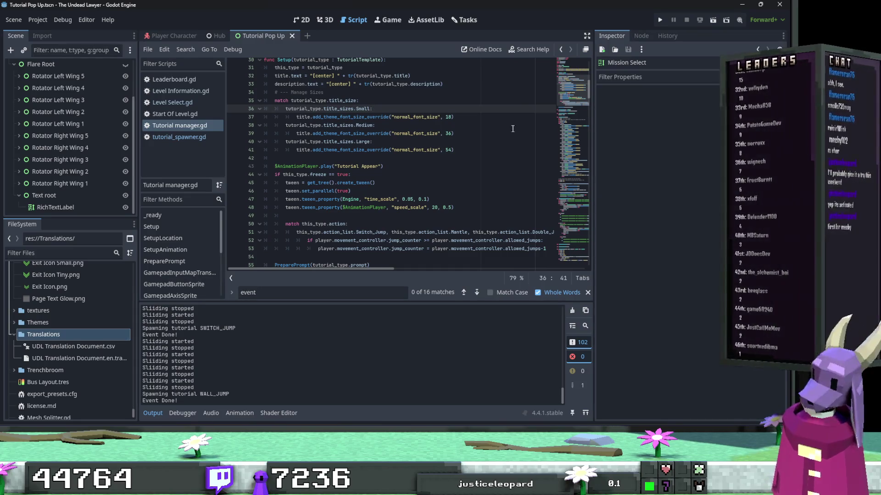
click(659, 19)
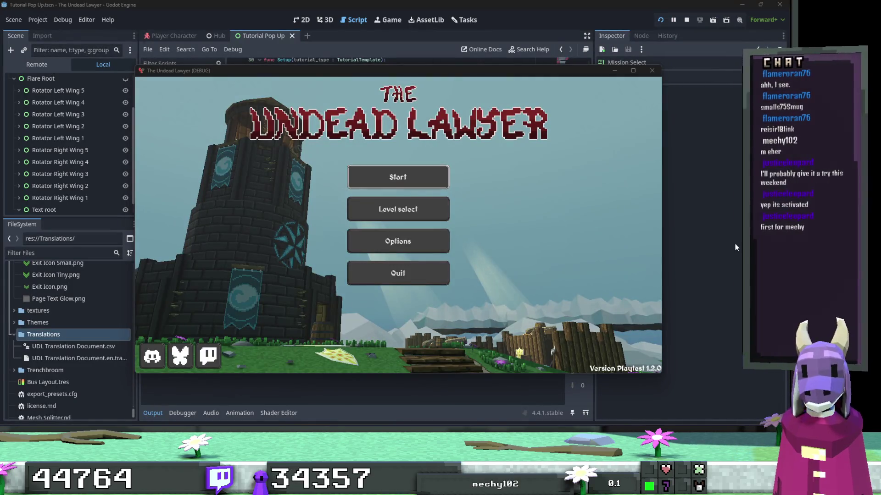
Enlarge the game window, start the first level and walk through the hall toward the Collection.
click(633, 70)
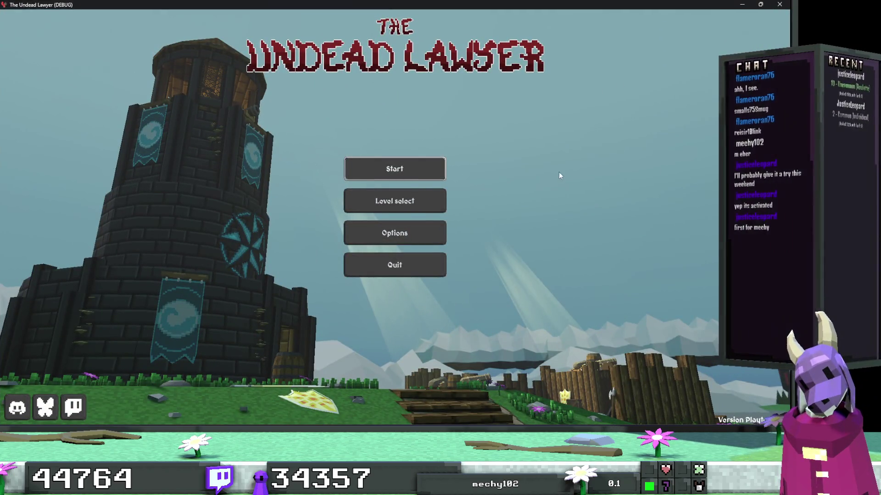
click(415, 170)
key(w)
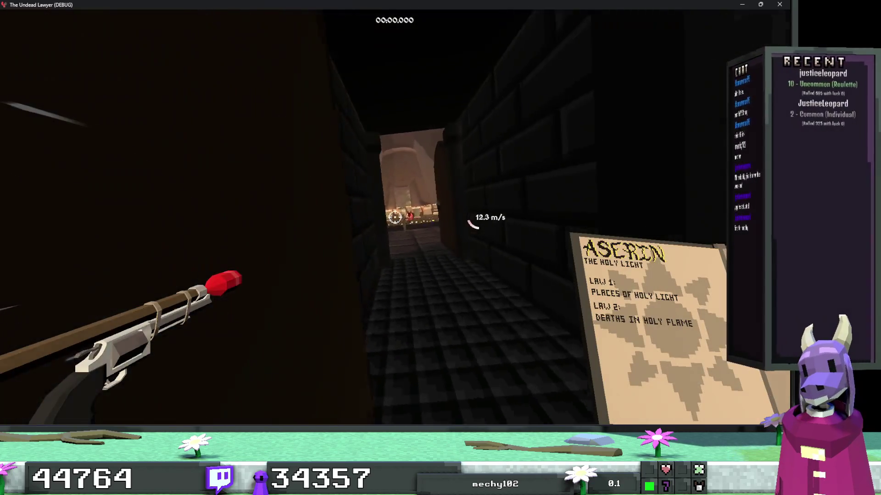
key(w)
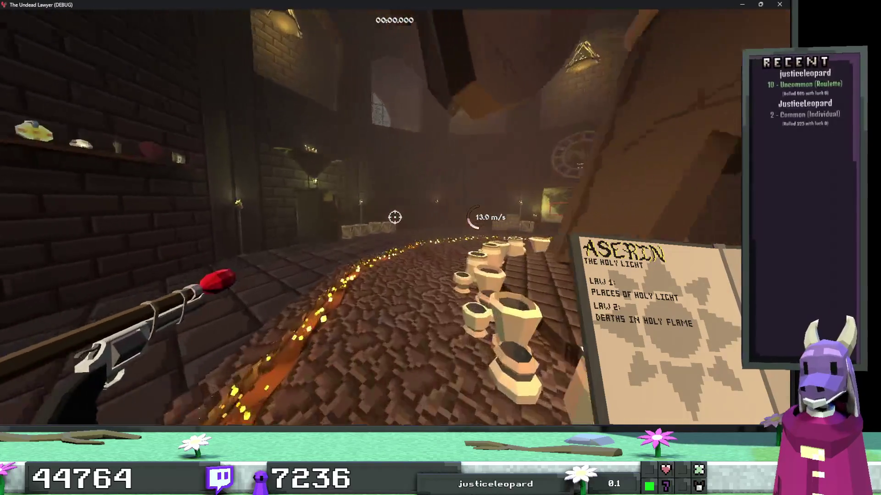
key(w)
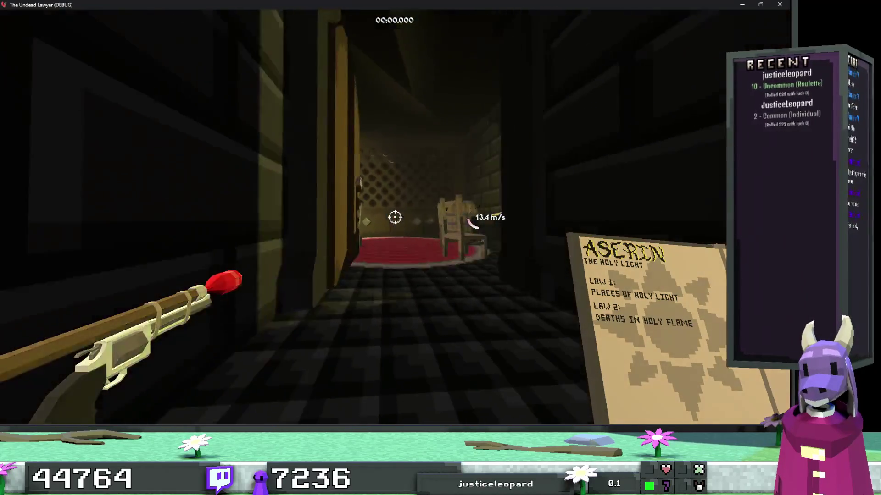
Read the World Map, Burnt Wood, medallion and Wizard's Hat lore entries, then walk toward the Store.
key(e)
click(44, 91)
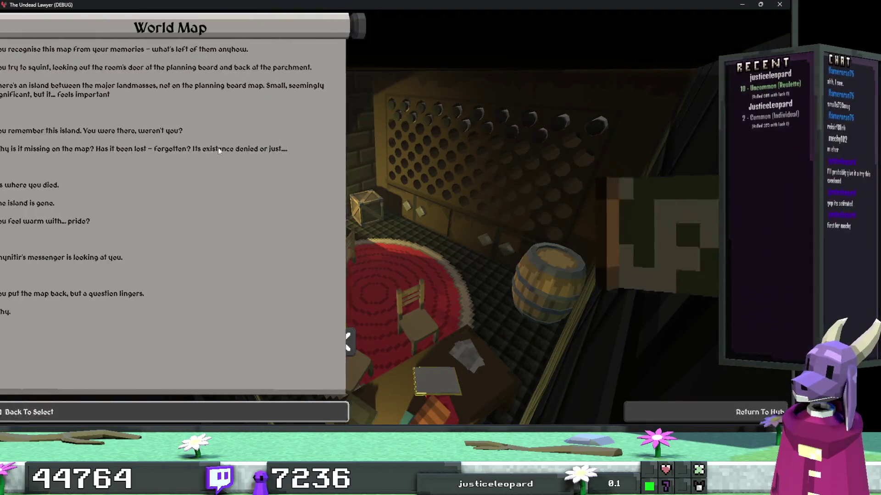
click(251, 403)
click(191, 217)
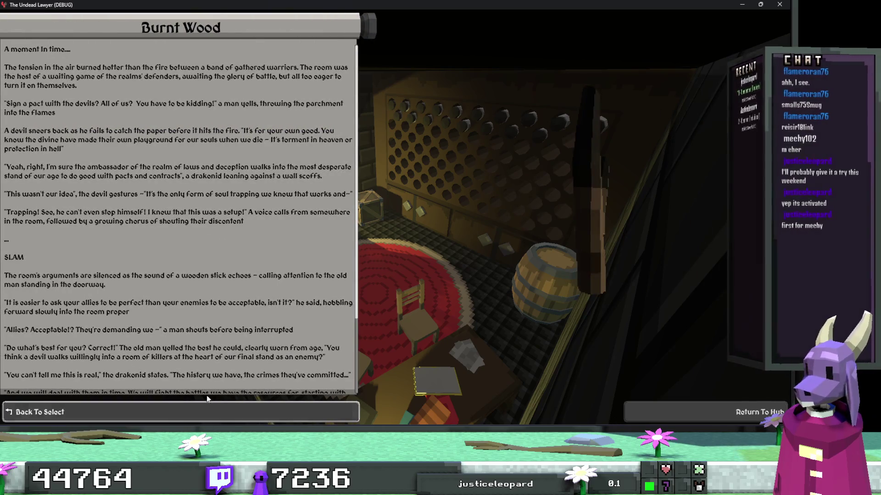
click(208, 412)
click(170, 92)
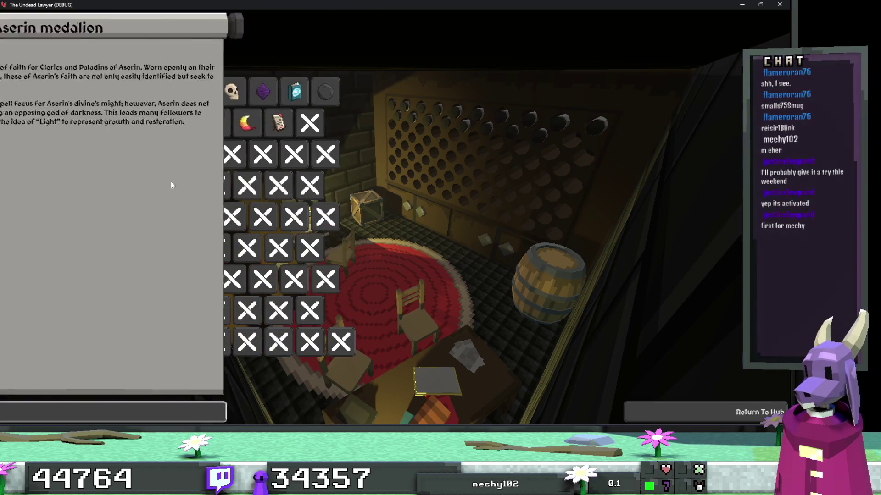
click(207, 410)
click(199, 92)
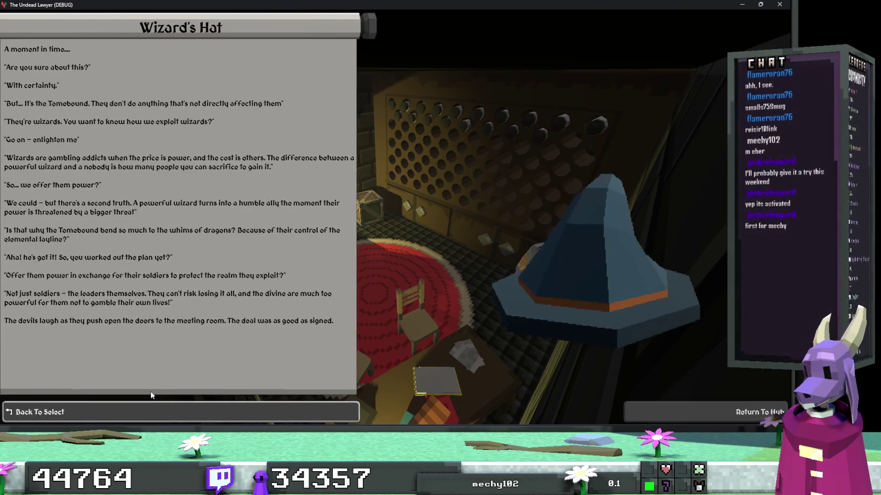
click(150, 404)
key(Escape)
key(w)
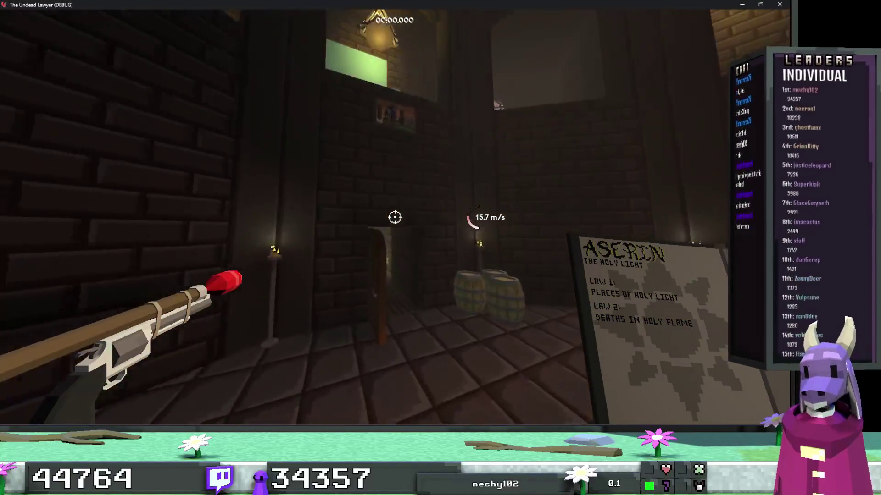
Open the trader's shop, browse the Silver, Gold, Platinum, Ace and D_E_V tiers, then leave it.
key(e)
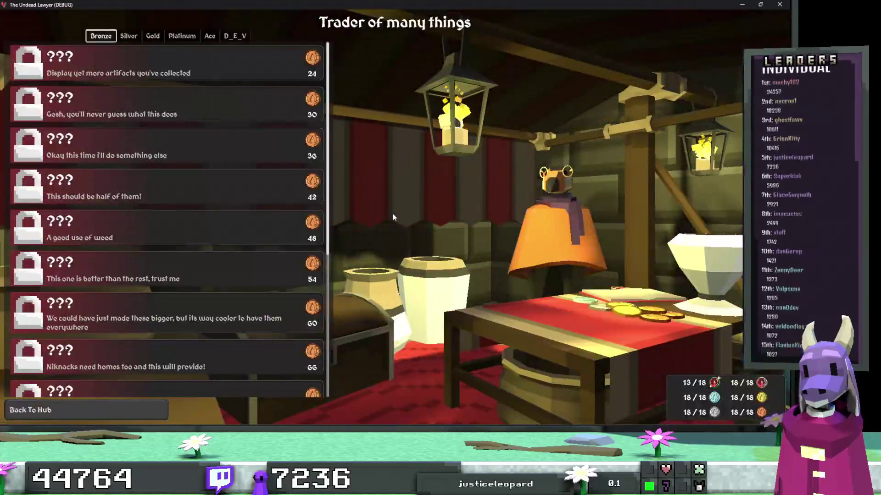
scroll(232, 139, down, 5)
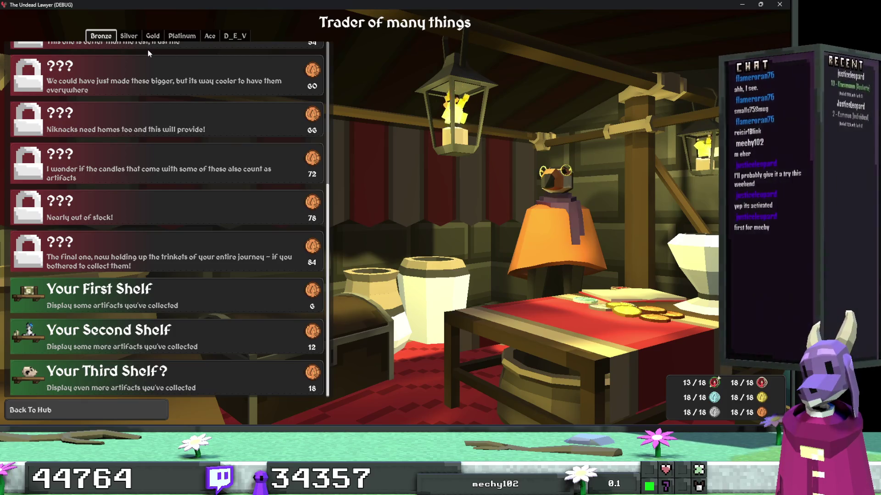
click(132, 36)
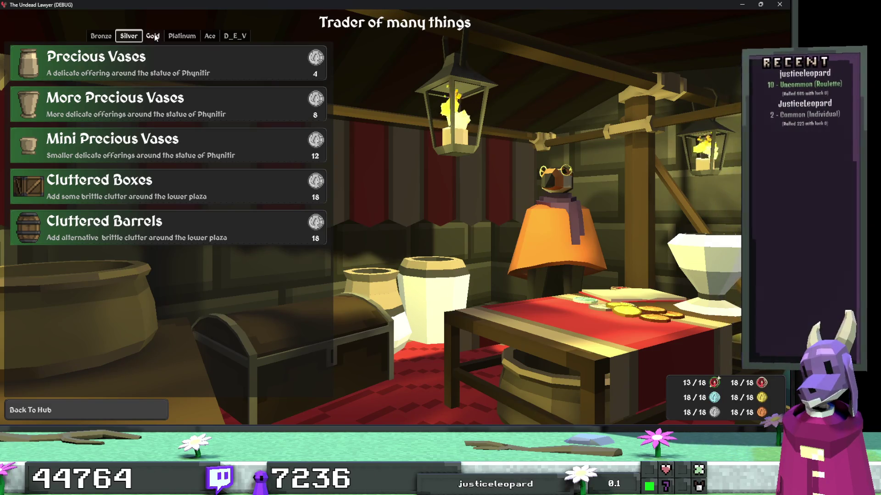
click(153, 35)
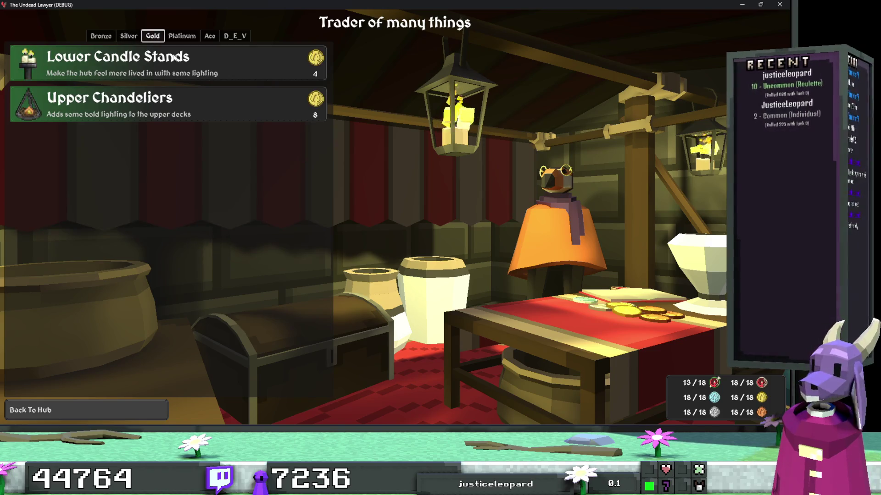
click(196, 36)
click(211, 37)
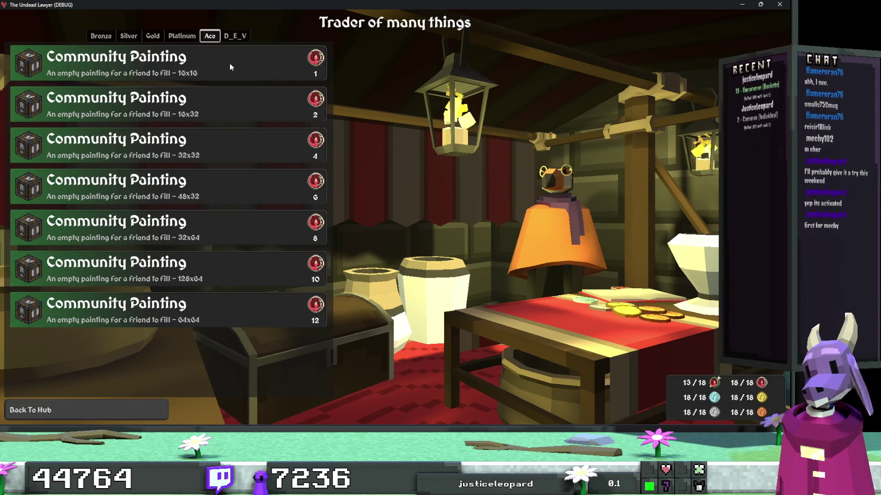
click(235, 41)
key(Escape)
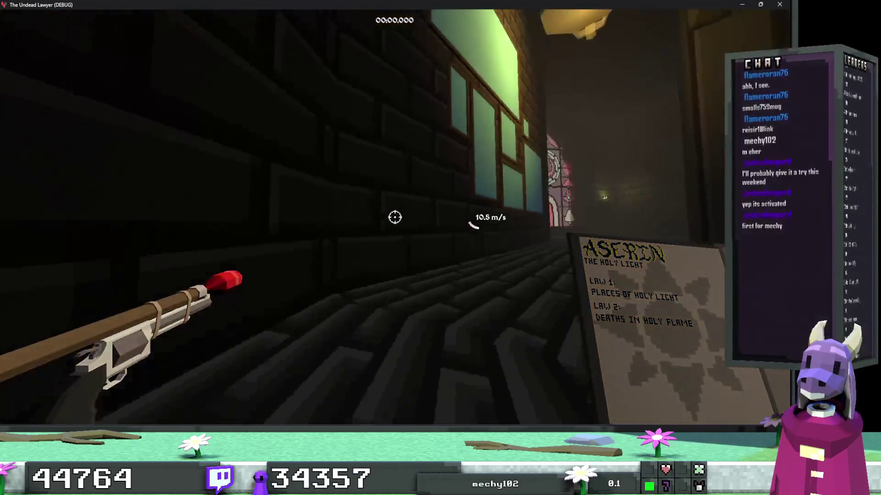
Pause the game, view the Options screen, then quit back to the editor.
key(Escape)
click(413, 248)
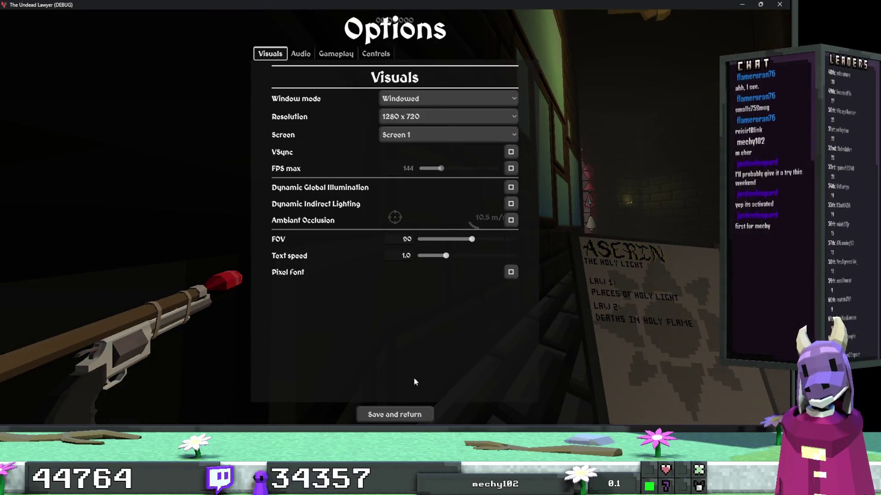
key(Escape)
click(412, 277)
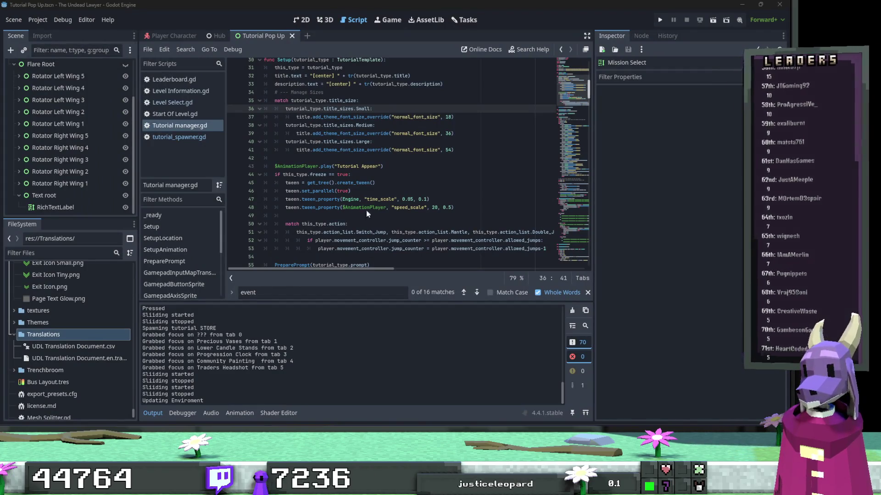
Filter the project files by 'shop' and open the Shop scene.
click(37, 253)
text(shop)
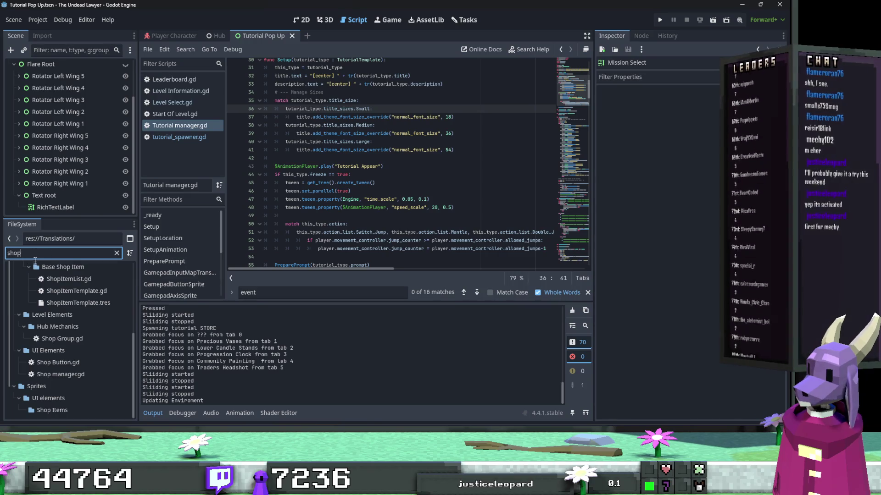
scroll(68, 287, up, 3)
scroll(68, 287, up, 3)
double_click(84, 349)
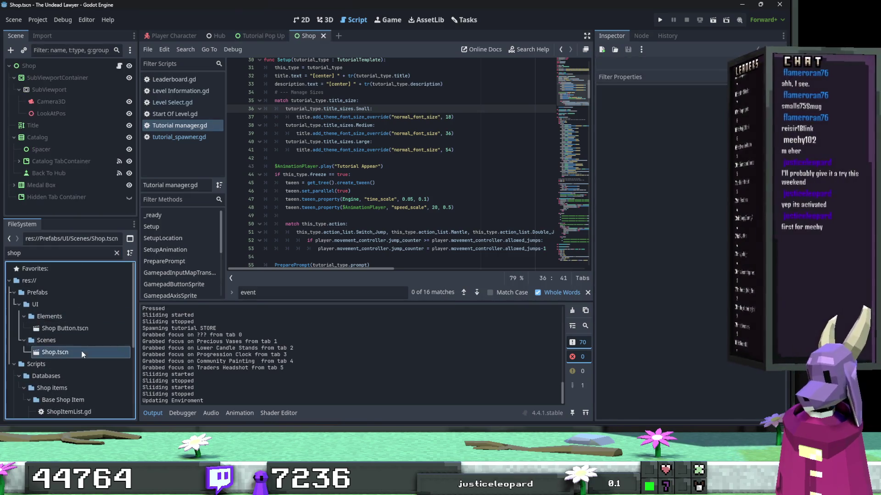
Set the Back To Hub button's text to the key BACK_TO_HUB.
scroll(365, 223, up, 4)
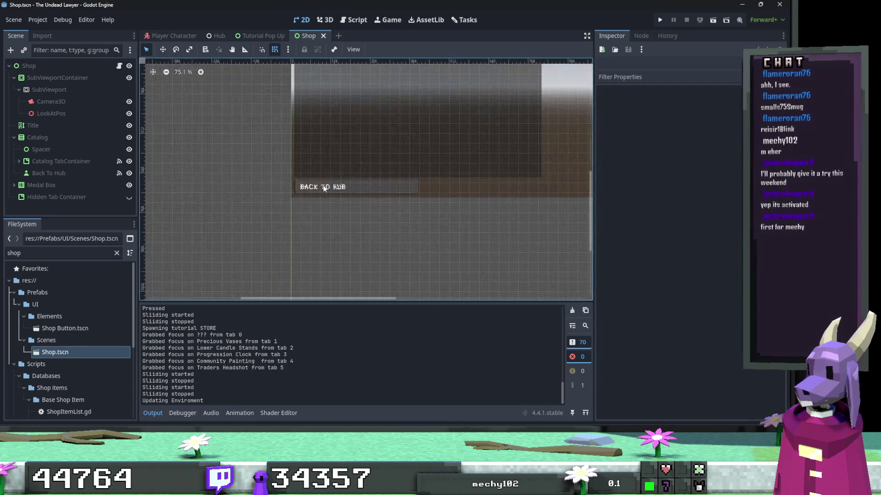
click(324, 188)
triple_click(618, 115)
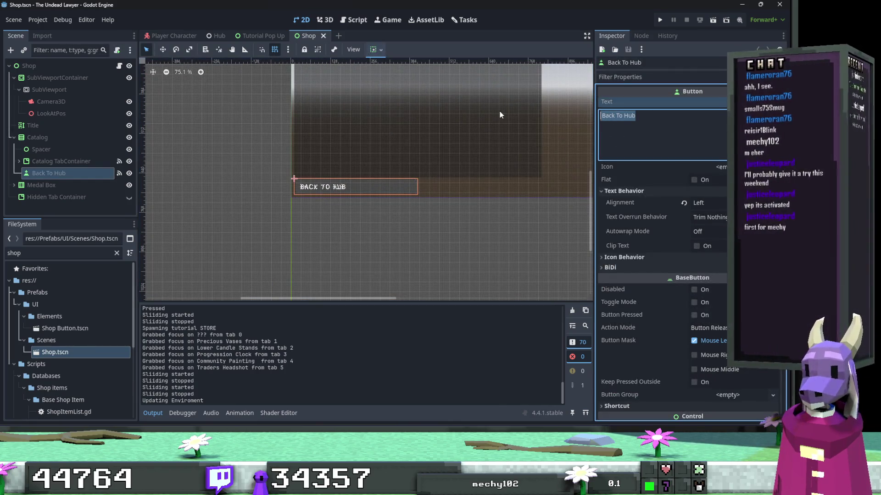
text(BACK_TO_HUB)
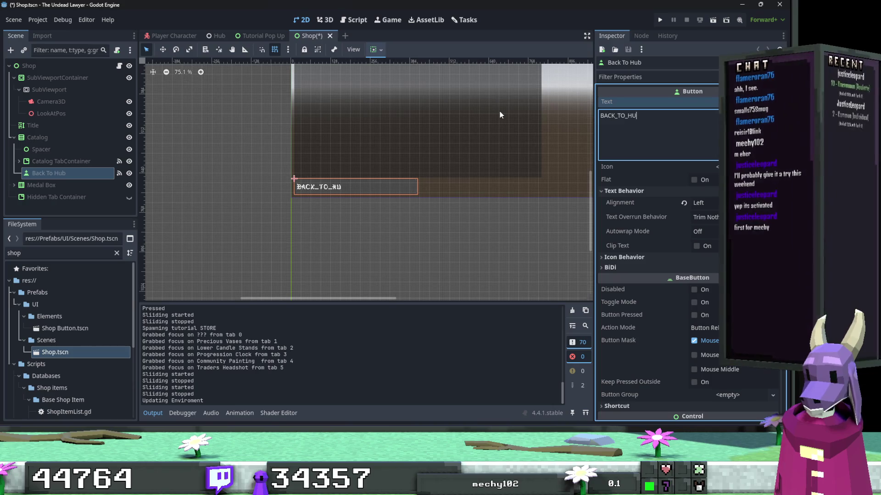
Replace the Title label's text with the key TRADER_TITLE.
scroll(421, 246, up, 5)
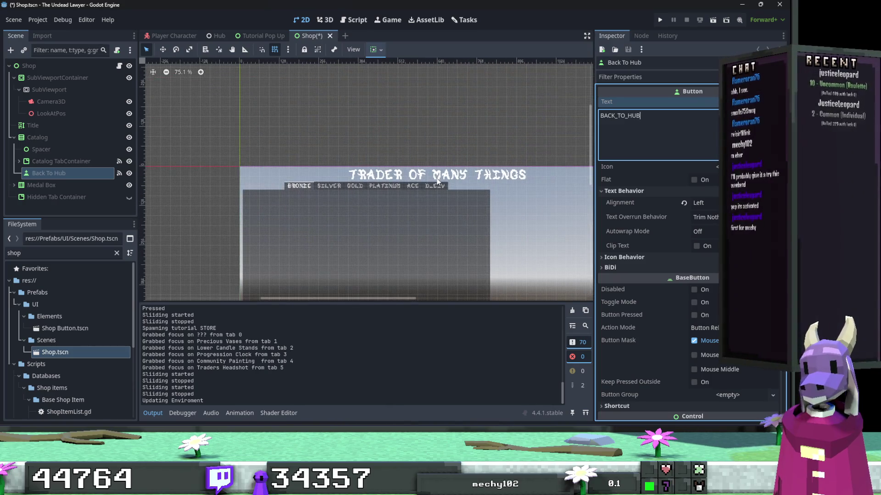
click(559, 163)
click(509, 176)
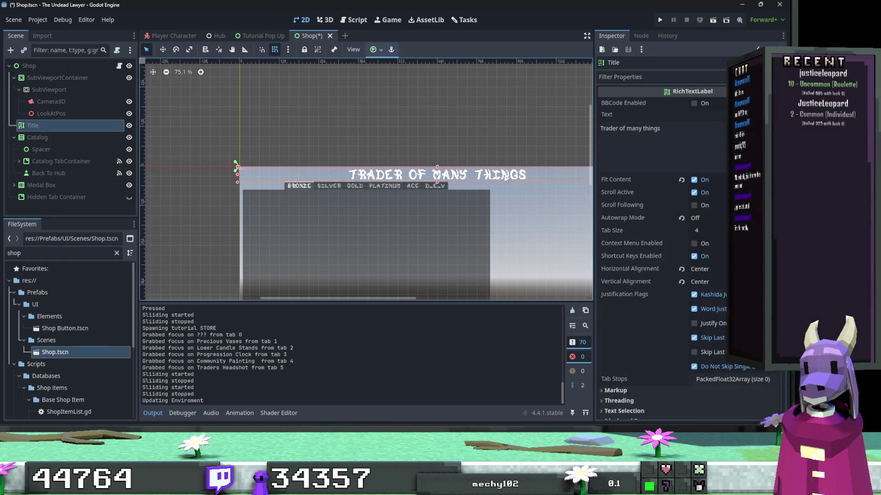
click(673, 127)
key(ctrl+a)
text(TR)
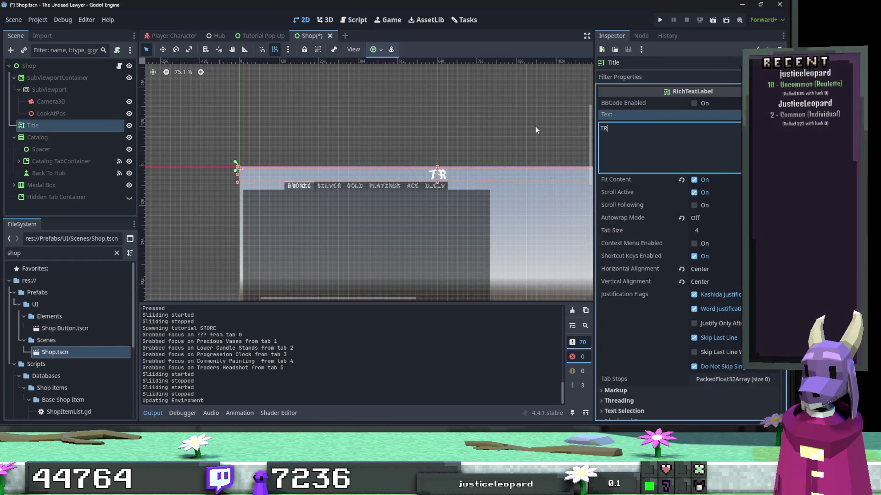
key(ctrl+z)
key(ctrl+a)
text(TRADER)
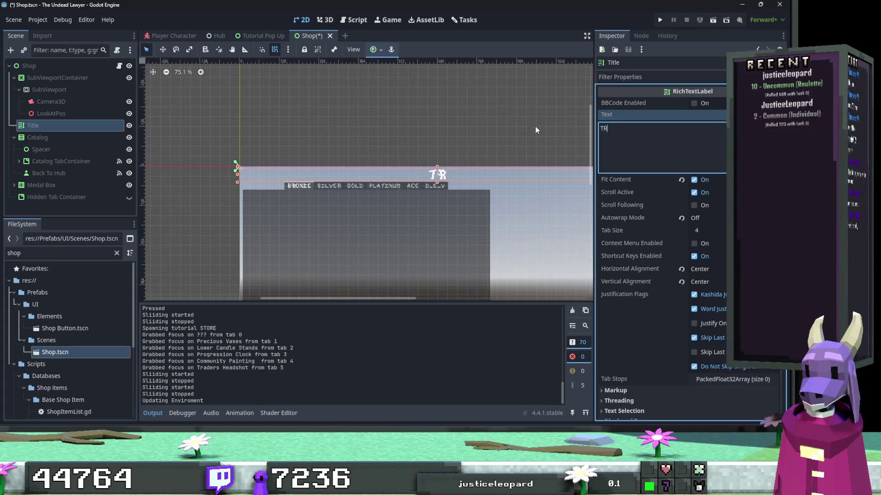
text(_TITLE)
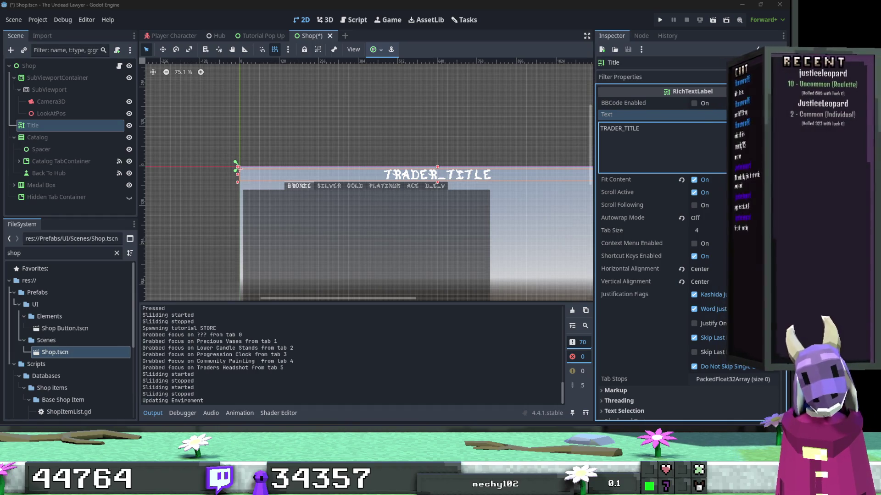
Select the Catalog TabContainer and open Shop manager.gd at the GrabFocus call in _ready.
click(390, 197)
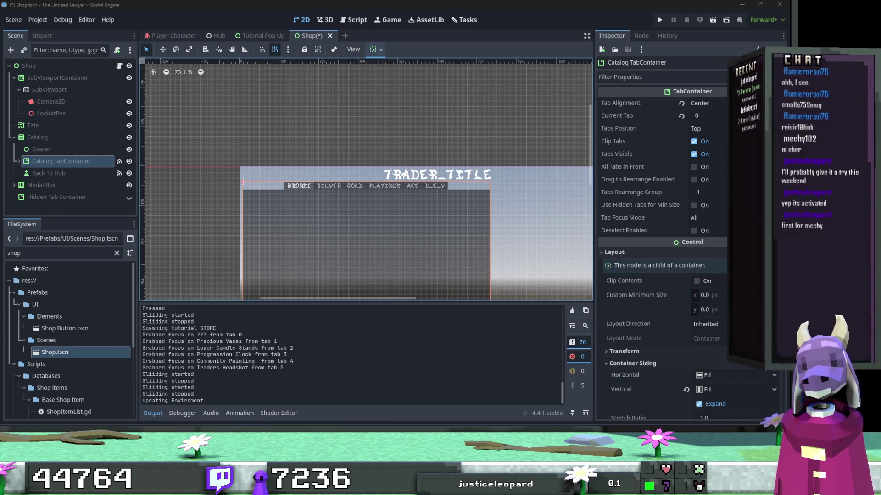
click(120, 69)
click(345, 162)
scroll(342, 171, down, 3)
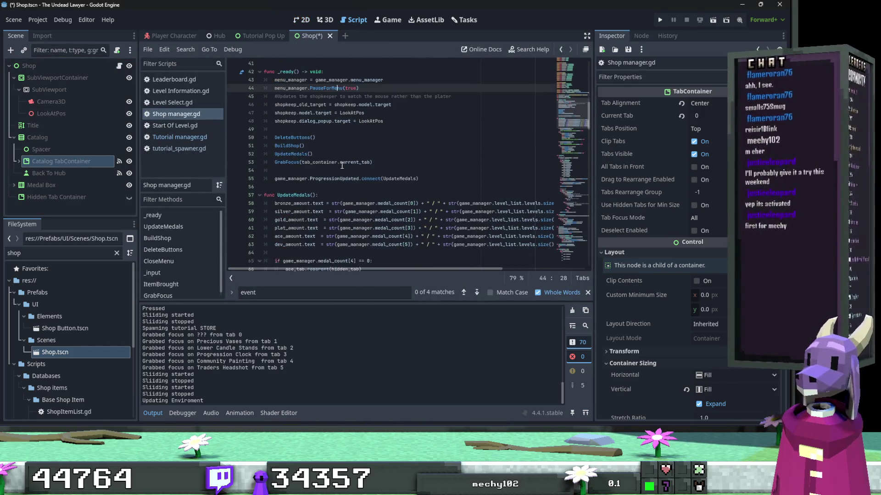
click(342, 170)
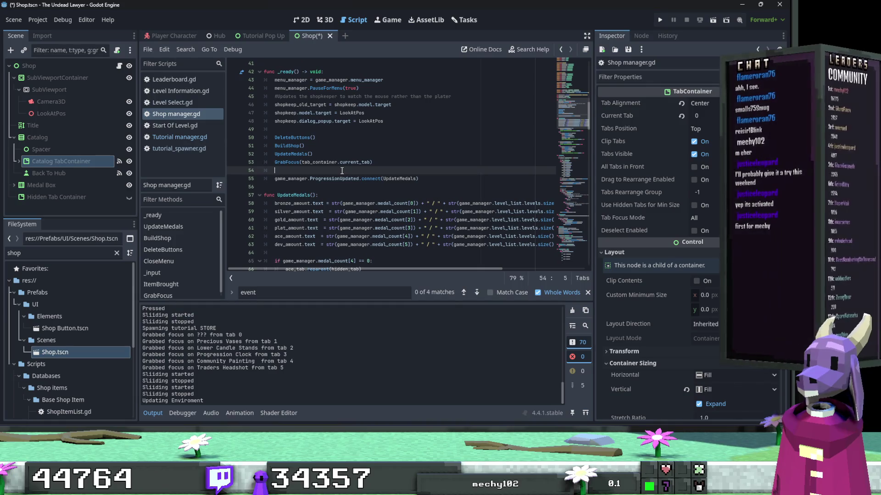
scroll(342, 170, up, 12)
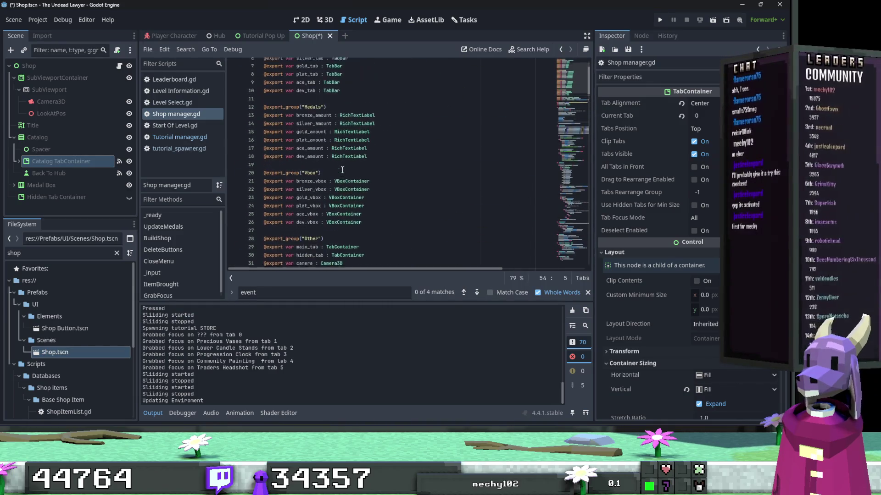
scroll(343, 170, up, 2)
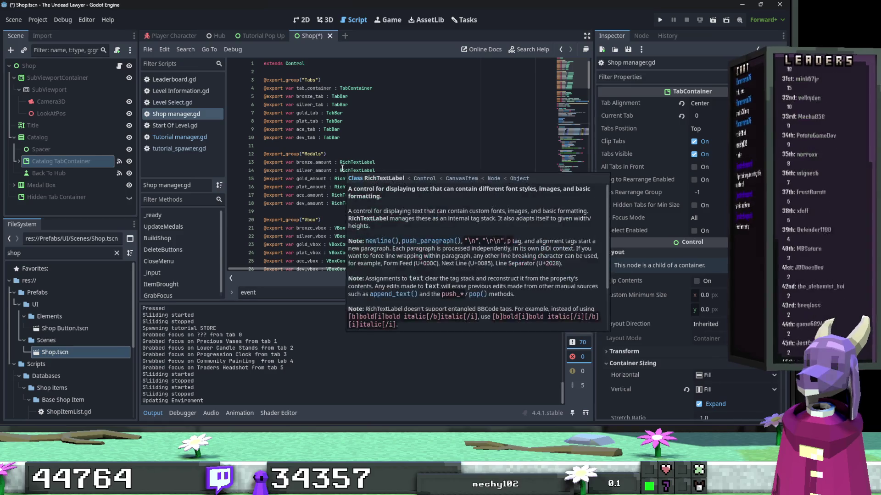
scroll(342, 170, down, 14)
Insert blank lines after GrabFocus in _ready to make room for new code.
key(Return)
key(Return)
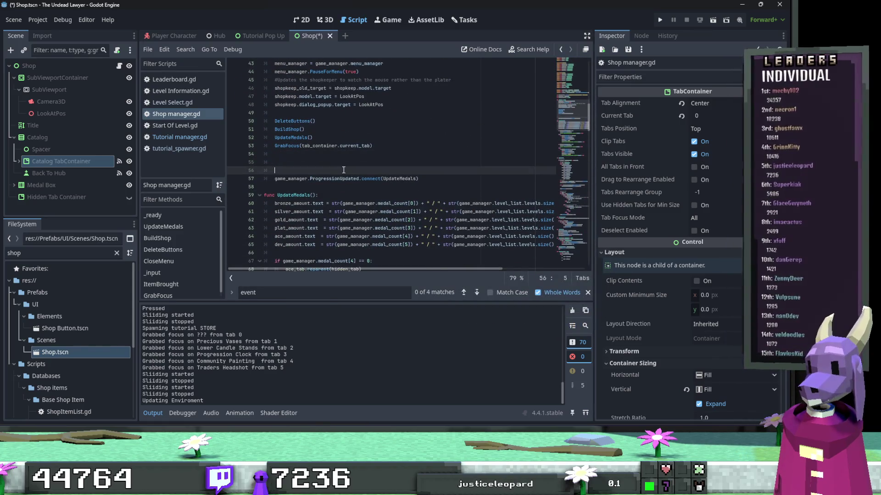
key(Up)
scroll(344, 172, down, 2)
scroll(347, 177, up, 2)
scroll(347, 177, down, 6)
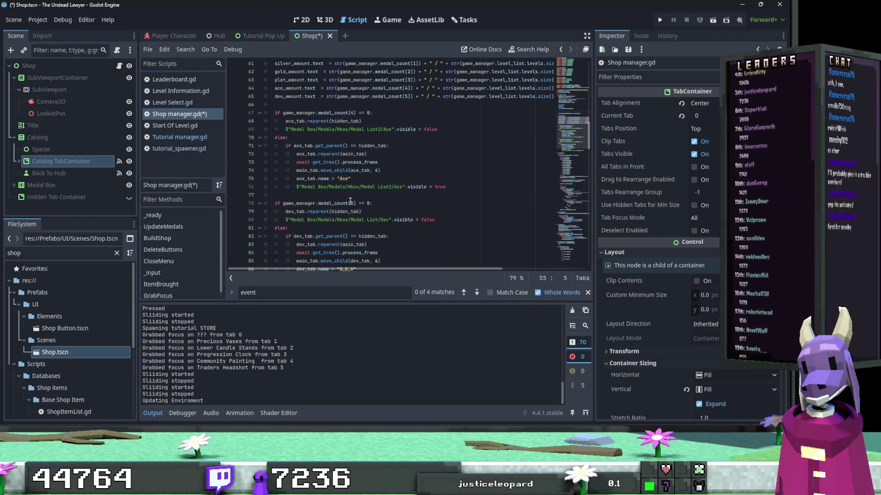
scroll(337, 197, up, 14)
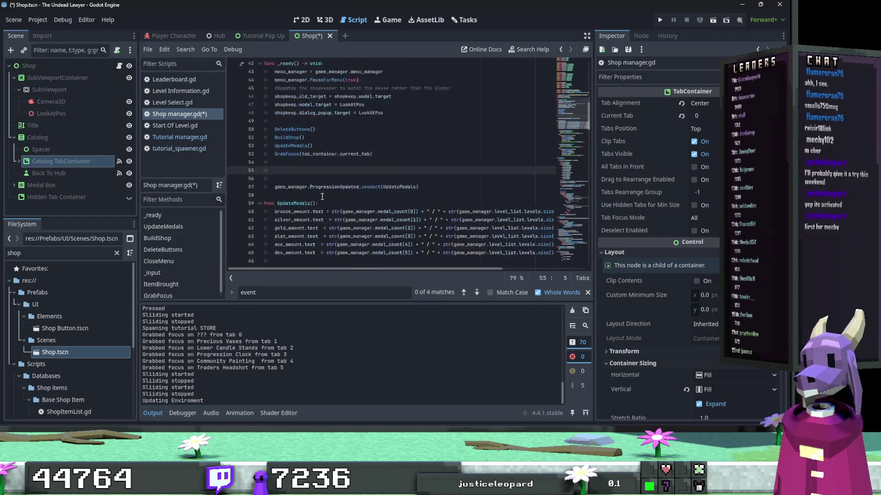
scroll(322, 196, down, 4)
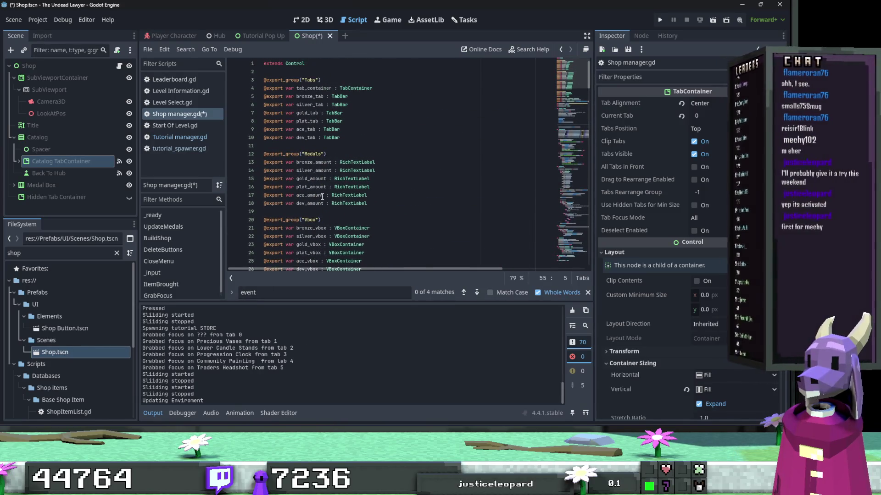
scroll(322, 197, down, 3)
Add bronze_tab.name = tr("BRONZE") in _ready.
text(bronz)
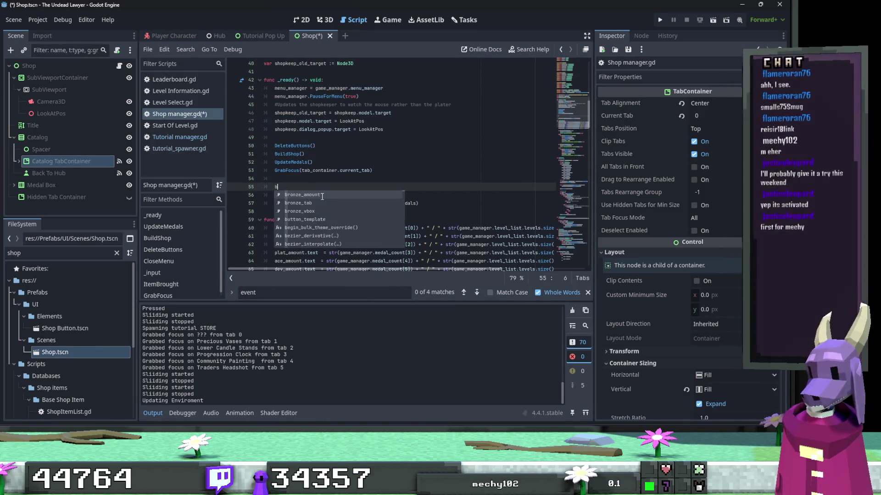
key(Down)
key(Return)
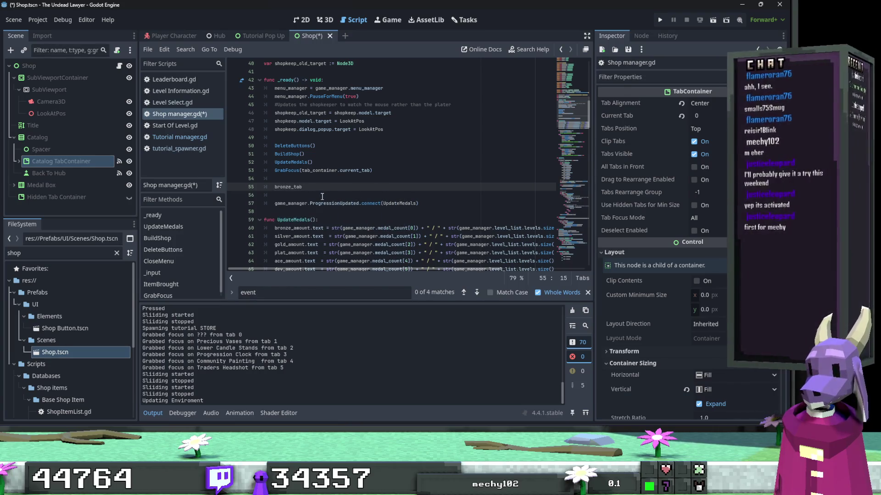
text(.name = ()
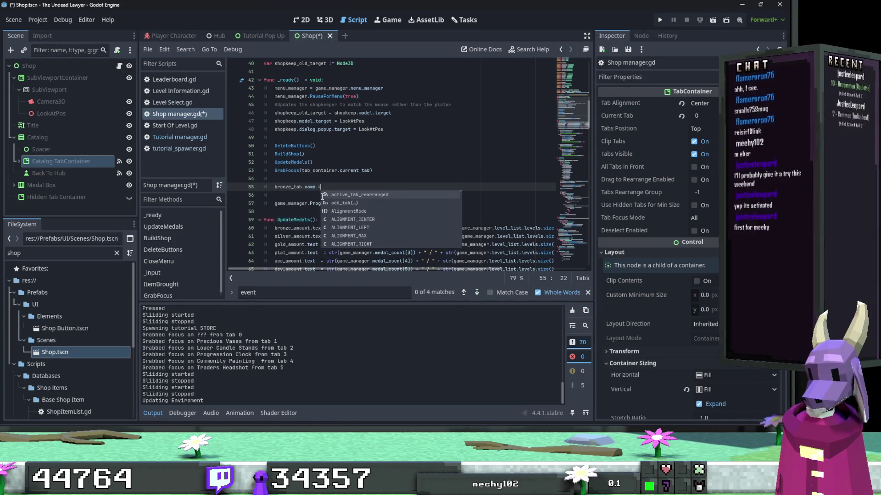
key(BackSpace)
text(tr()
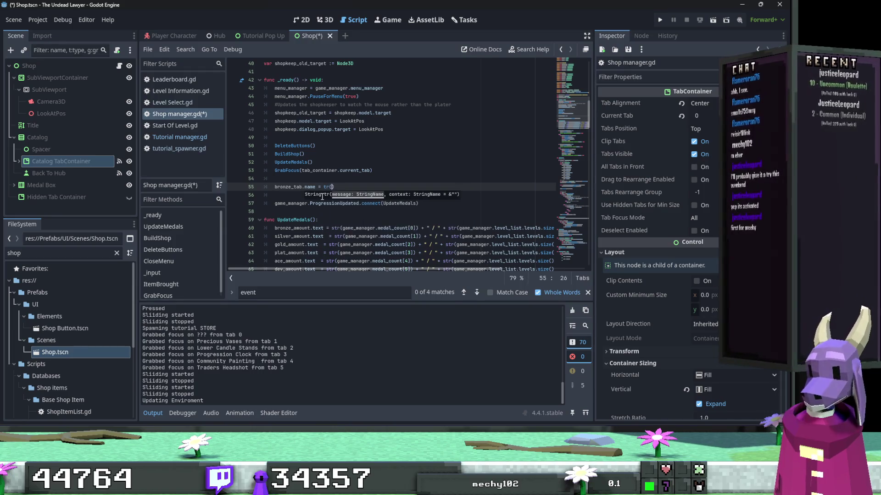
text(BRONZE)
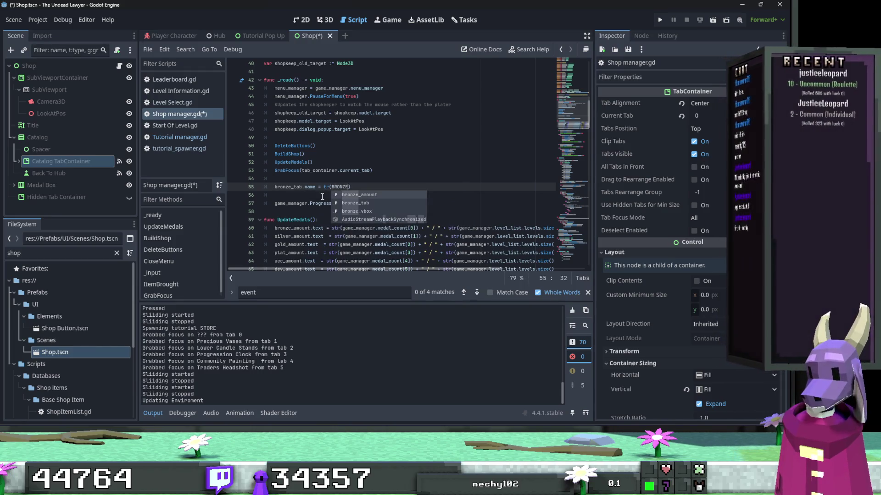
double_click(340, 186)
text(")
key(End)
Wrap the ace_tab name in tr("ACE").
scroll(364, 191, down, 5)
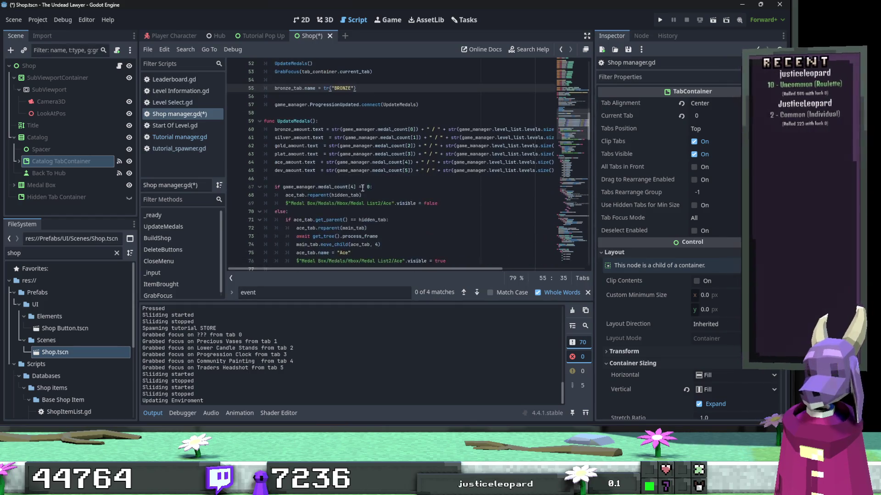
scroll(363, 190, down, 1)
double_click(341, 204)
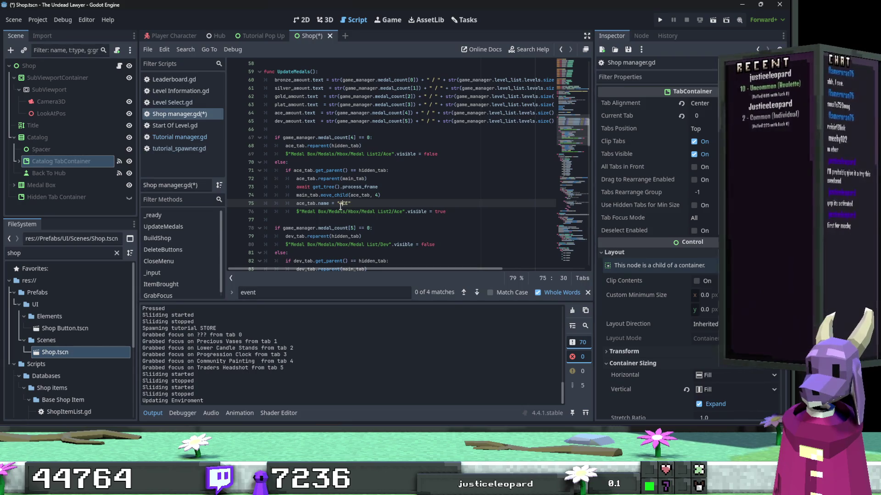
text(()
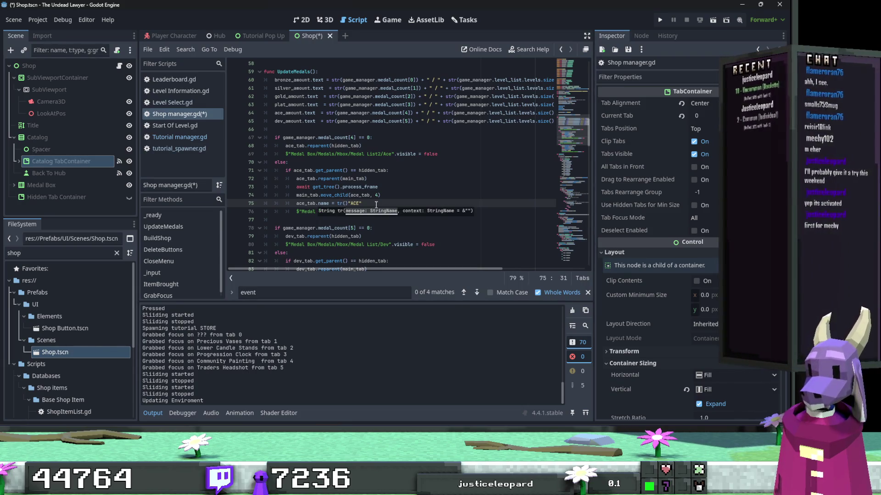
key(Delete)
key(End)
text())
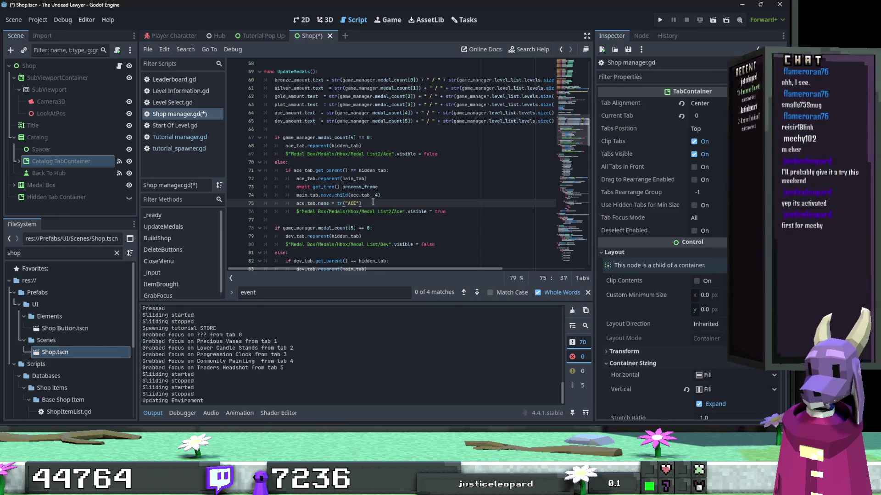
Change the dev_tab name from D_E_V to tr("DEV").
scroll(373, 203, down, 3)
click(334, 219)
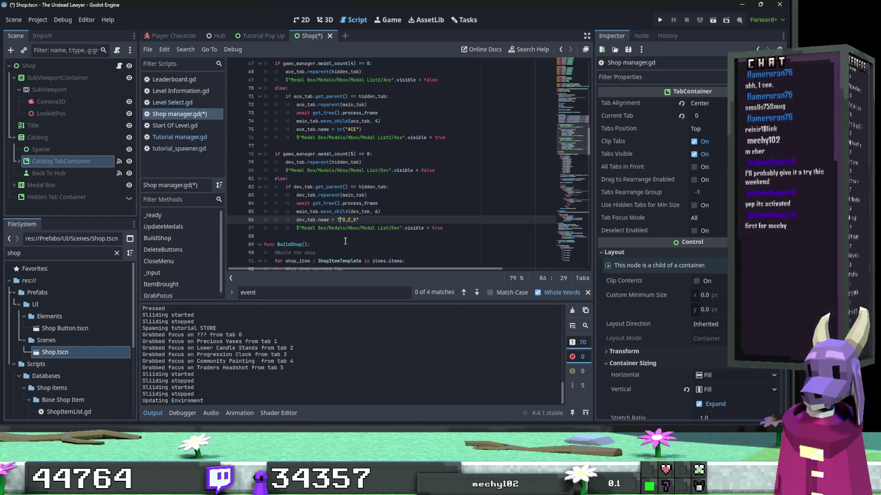
text(()
key(Delete)
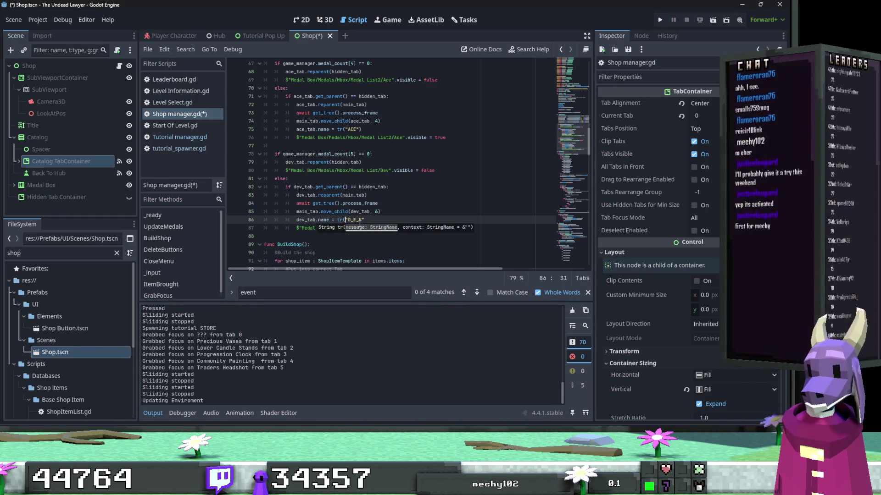
key(Right)
key(Right)
key(Right)
key(BackSpace)
key(BackSpace)
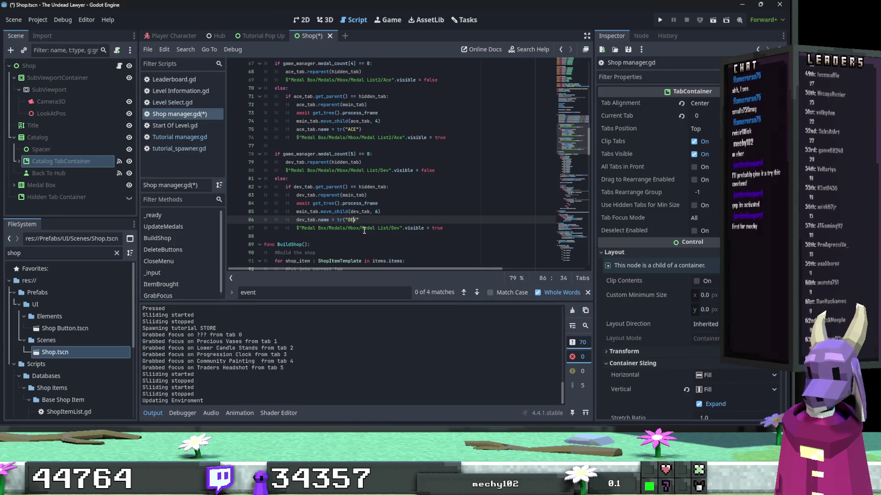
key(End)
text())
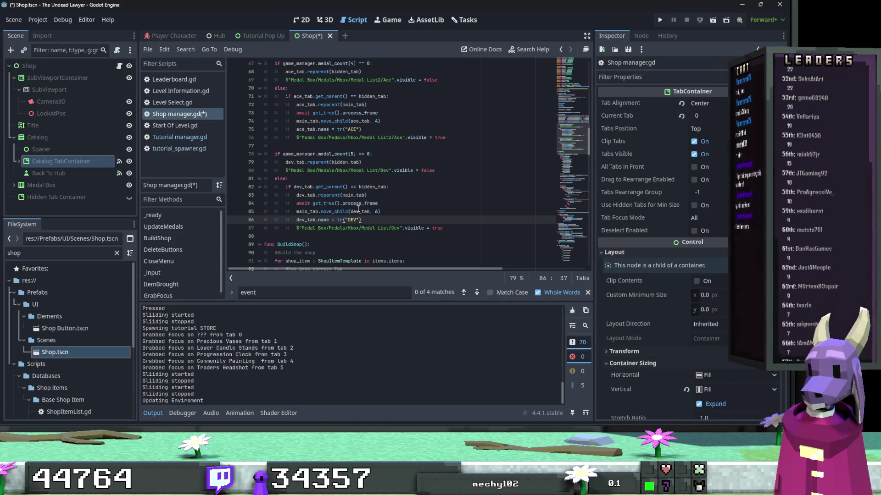
scroll(364, 230, up, 10)
scroll(353, 194, down, 2)
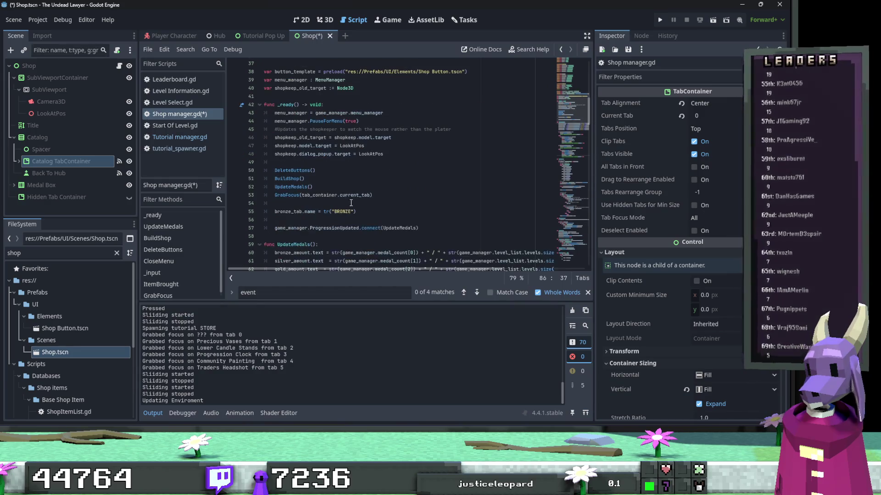
Add silver_tab, gold_tab, plat_tab, ace_tab and dev_tab lines below the bronze line via autocomplete.
click(380, 211)
key(Return)
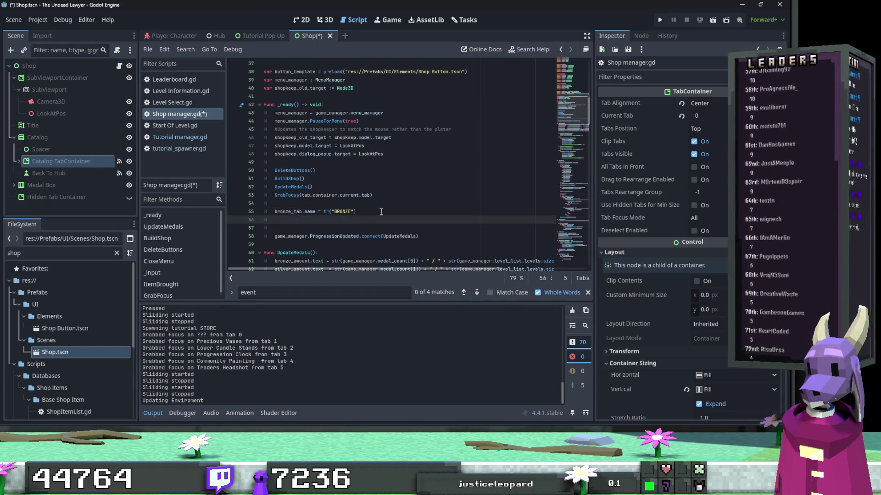
text(sil)
key(Return)
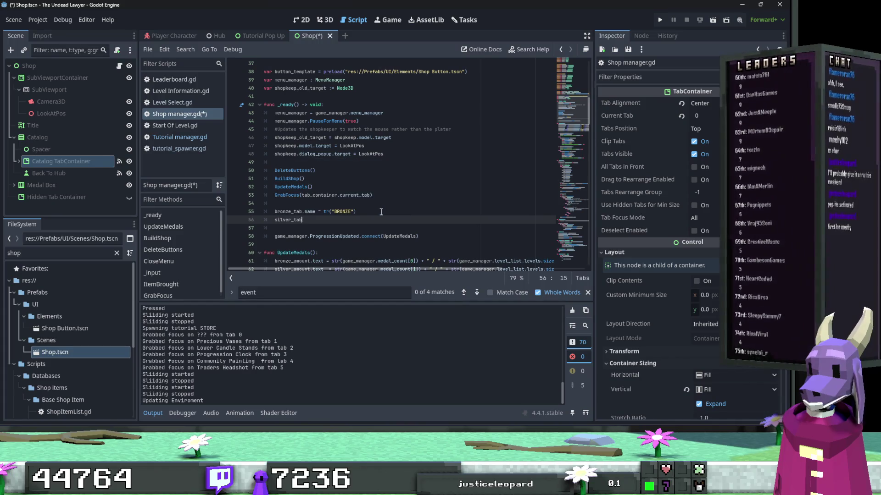
key(Return)
text(gol)
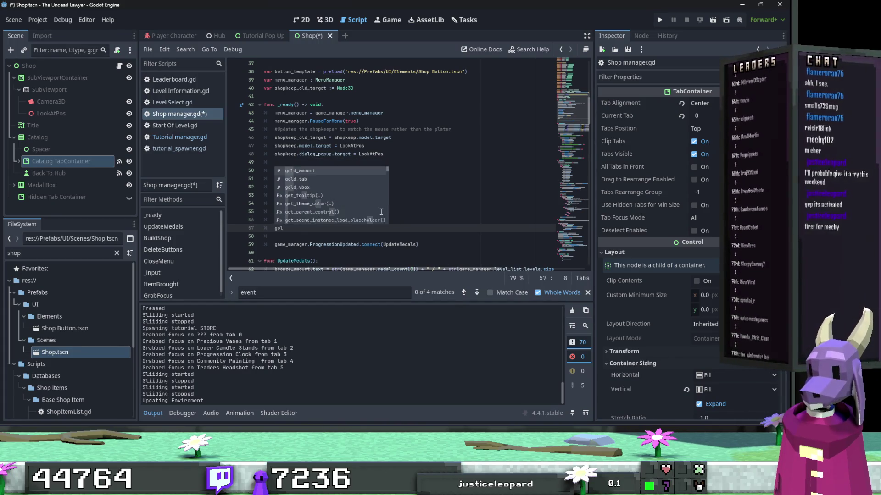
key(Return)
key(Return)
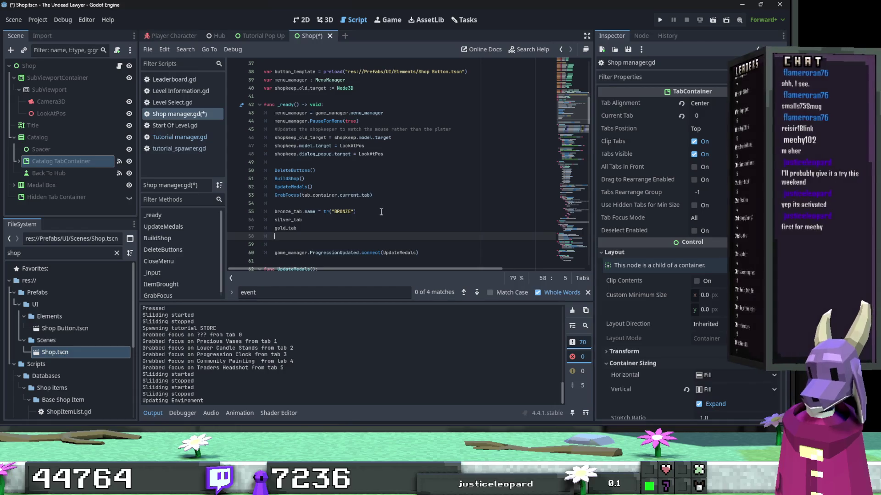
text(pla)
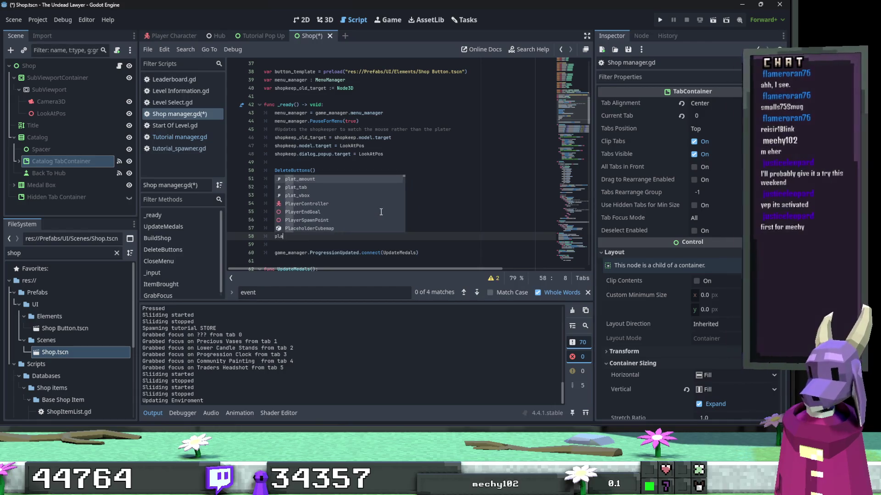
key(Return)
key(Return)
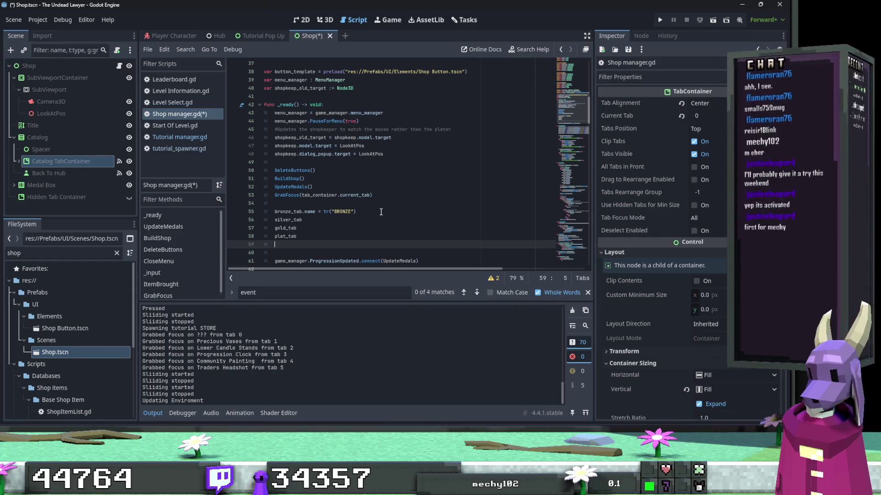
text(sce)
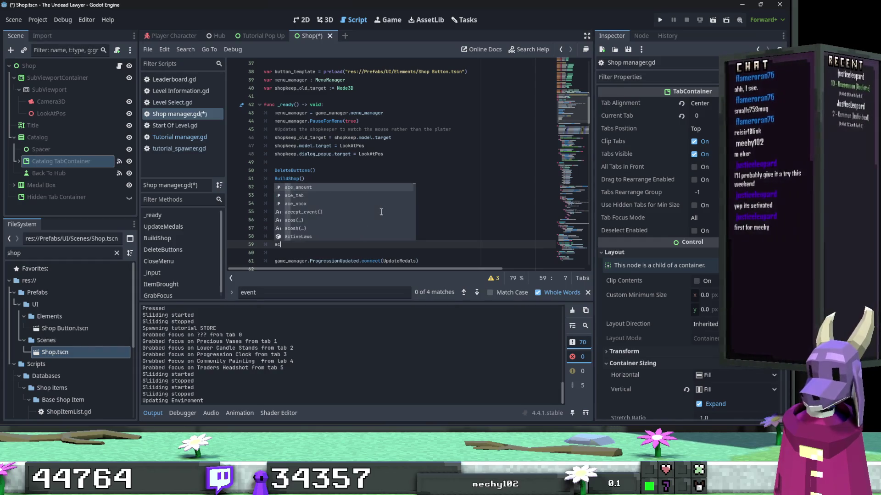
key(Return)
key(Return)
text(ev)
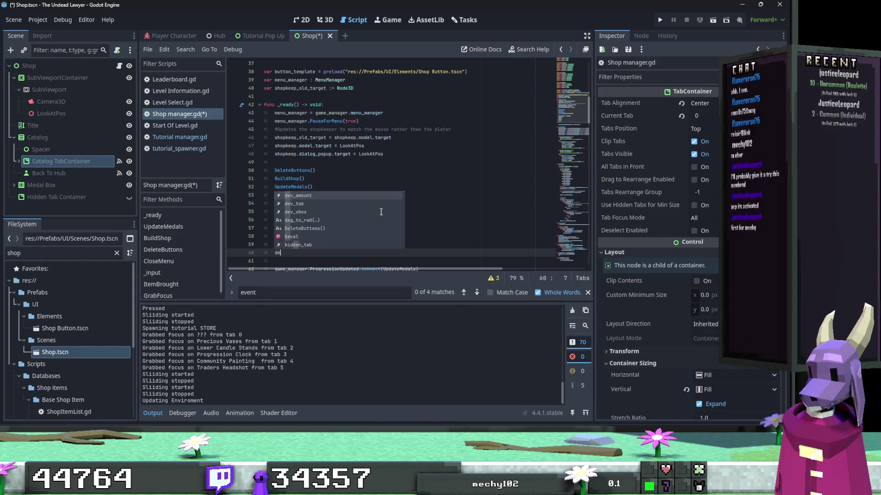
key(Return)
Copy bronze's .name = tr("BRONZE") onto the silver, gold, plat, ace and dev lines.
click(380, 212)
drag(356, 211, 303, 212)
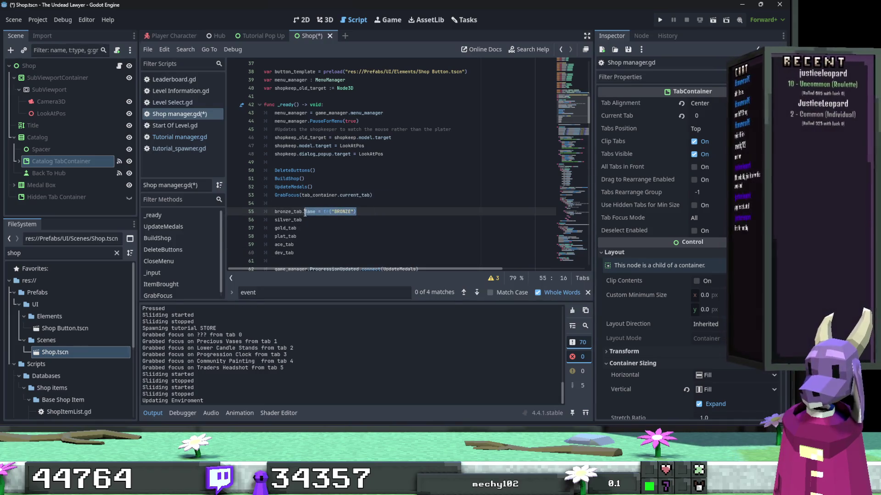
key(ctrl+c)
click(308, 220)
key(ctrl+v)
click(305, 228)
key(ctrl+v)
click(305, 236)
key(ctrl+v)
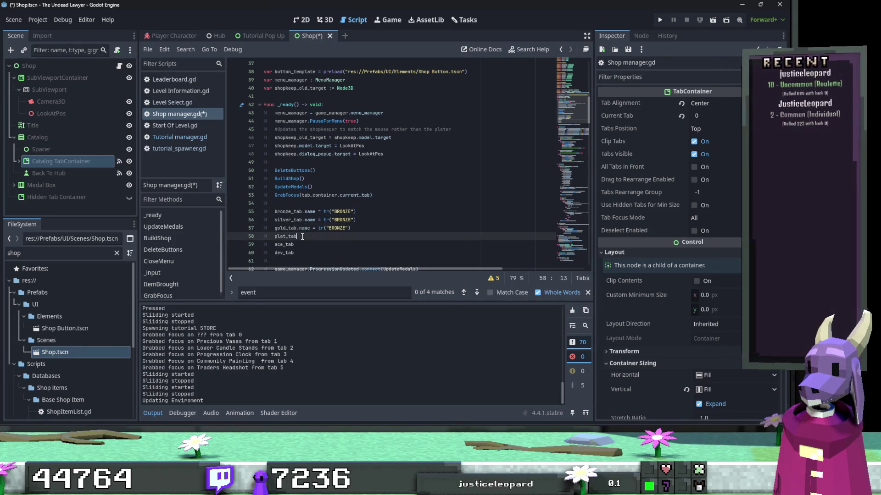
click(303, 244)
key(ctrl+v)
click(303, 253)
key(ctrl+v)
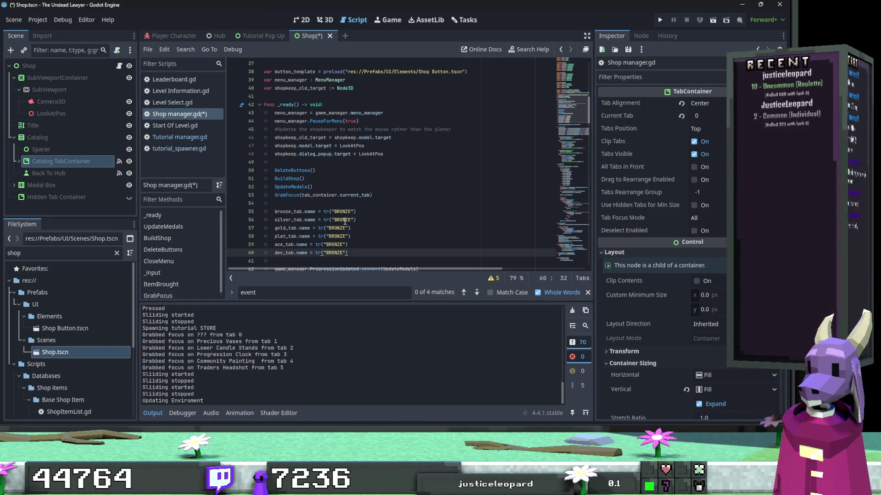
Change the copied keys to SILVER, GOLD, PLATINUM and ACE.
double_click(345, 220)
text(Silver)
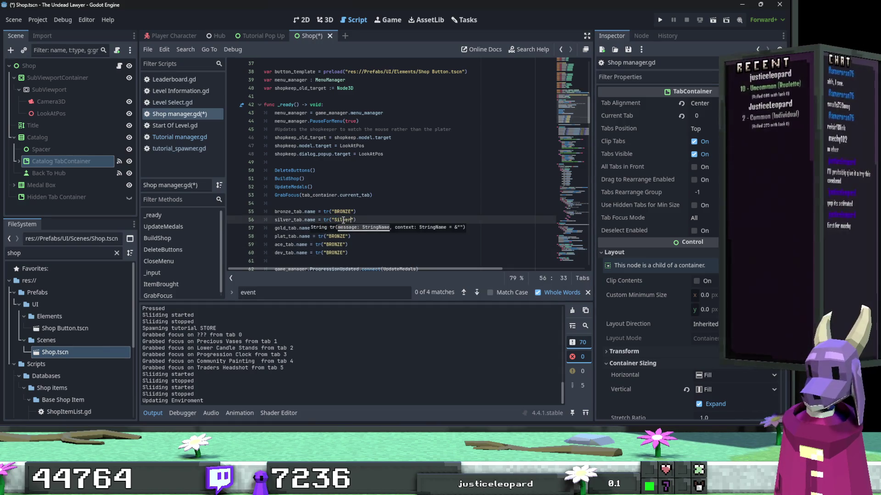
key(BackSpace)
key(BackSpace)
key(BackSpace)
text(ILVER)
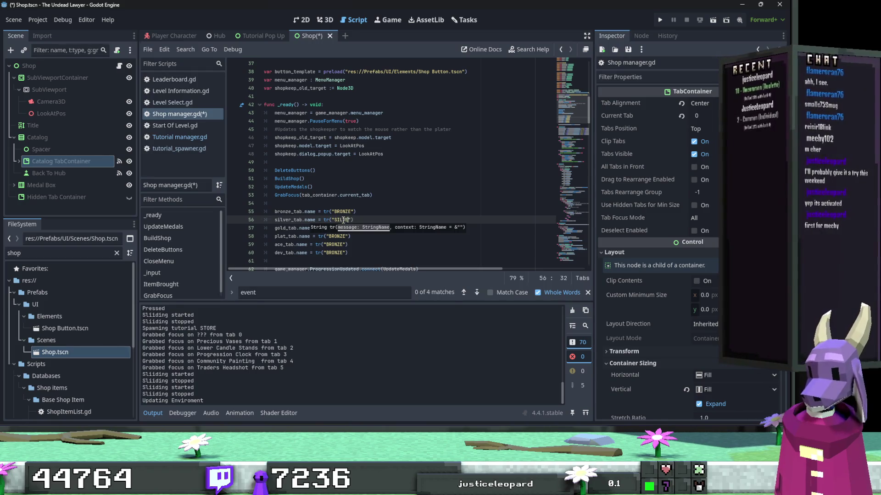
double_click(338, 228)
text(GOLD)
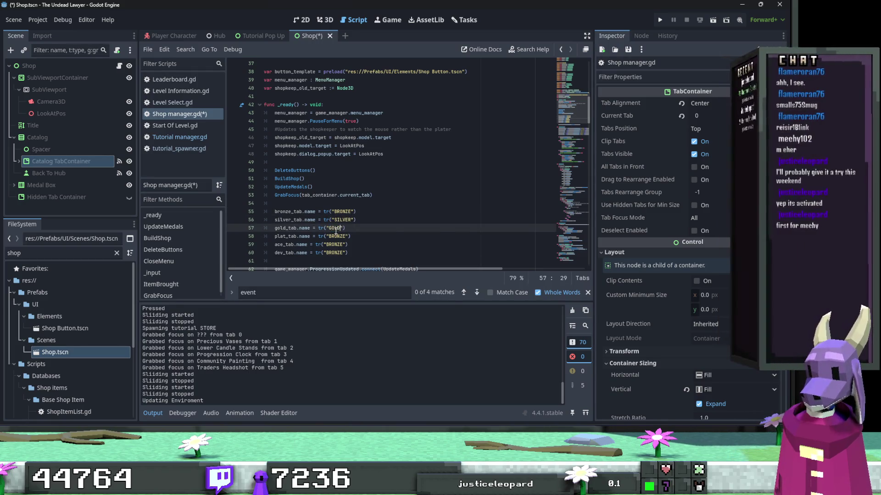
text(OLD)
double_click(341, 236)
text(PLAT)
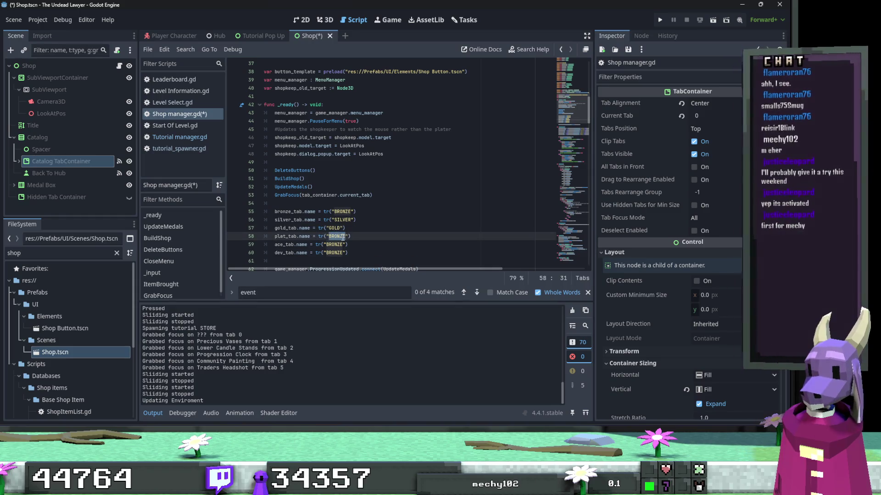
text(INUM)
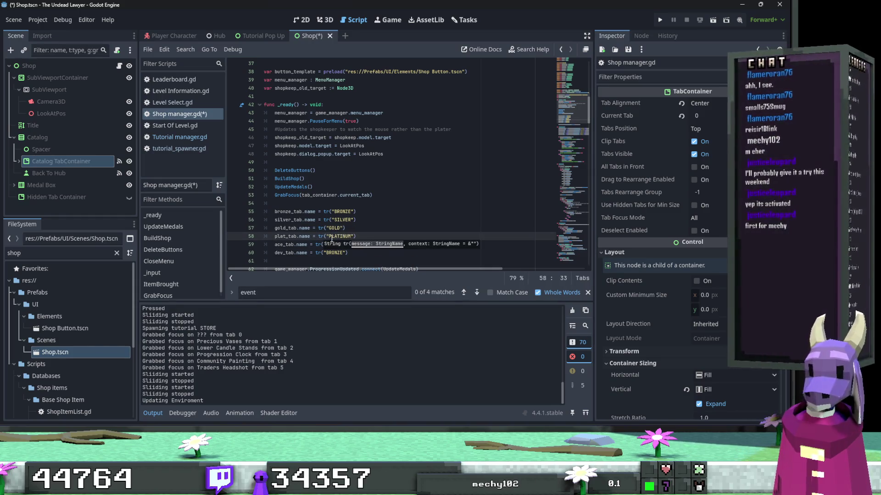
click(319, 234)
double_click(337, 244)
text(ACE)
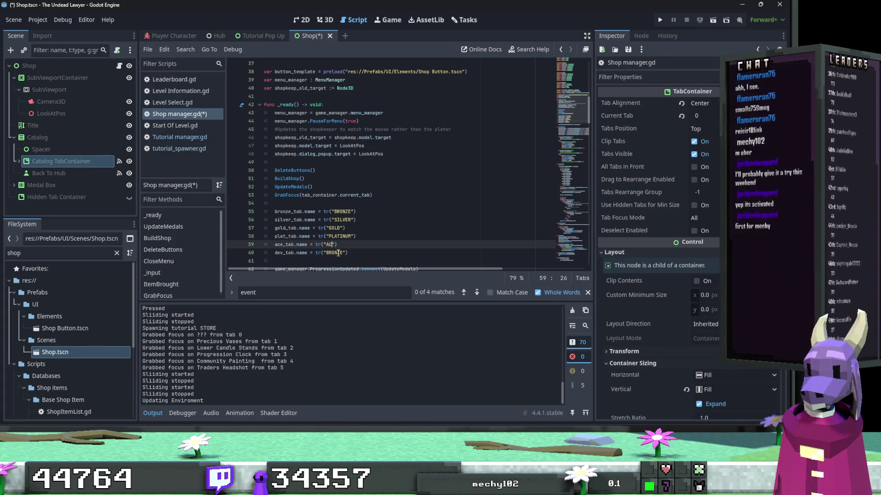
Set the dev line's key to DEV and save Shop manager.gd.
click(338, 253)
double_click(338, 252)
text(DEV)
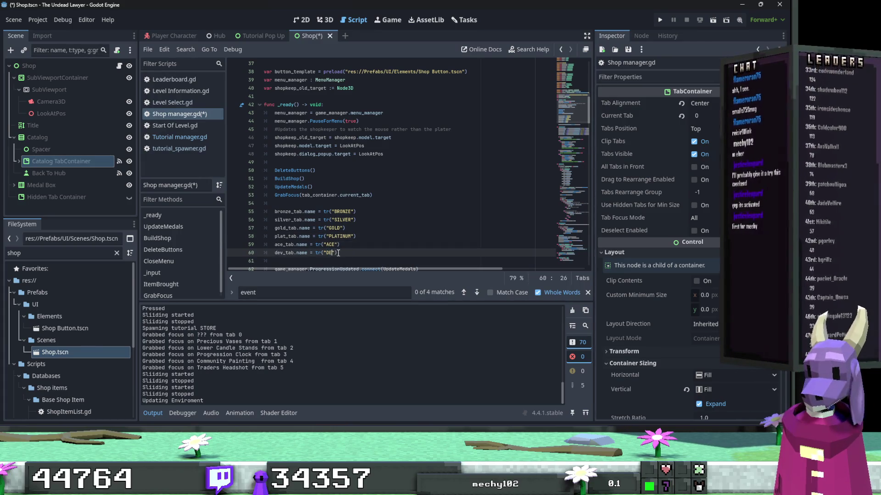
click(367, 244)
key(ctrl+s)
scroll(371, 235, down, 2)
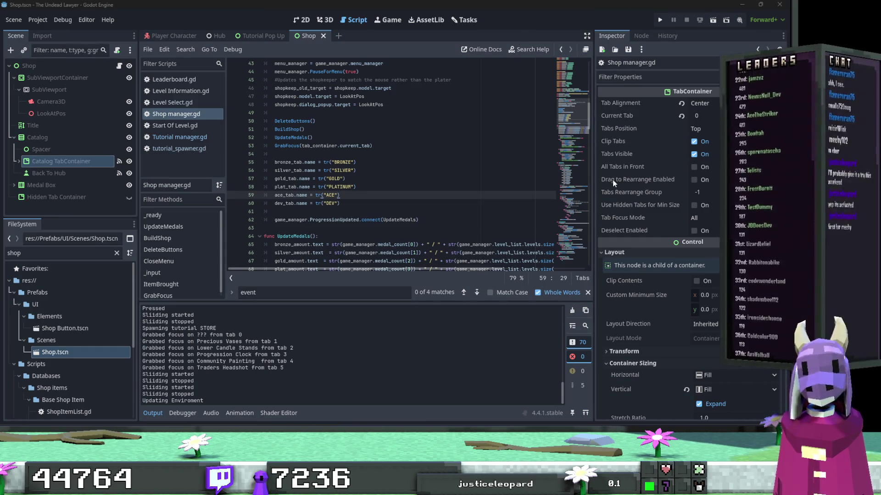
click(463, 189)
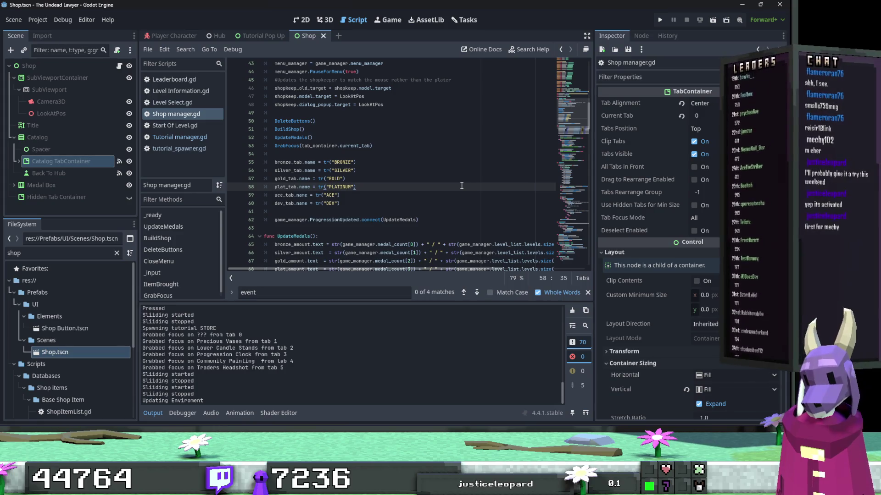
drag(22, 253, 2, 250)
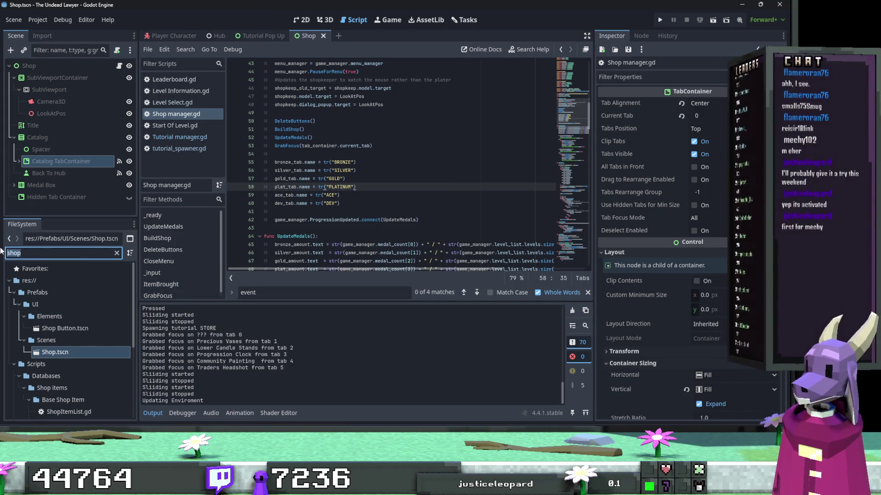
Open the Lore scene from the FileSystem and its root script Lore.gd.
text(Lore)
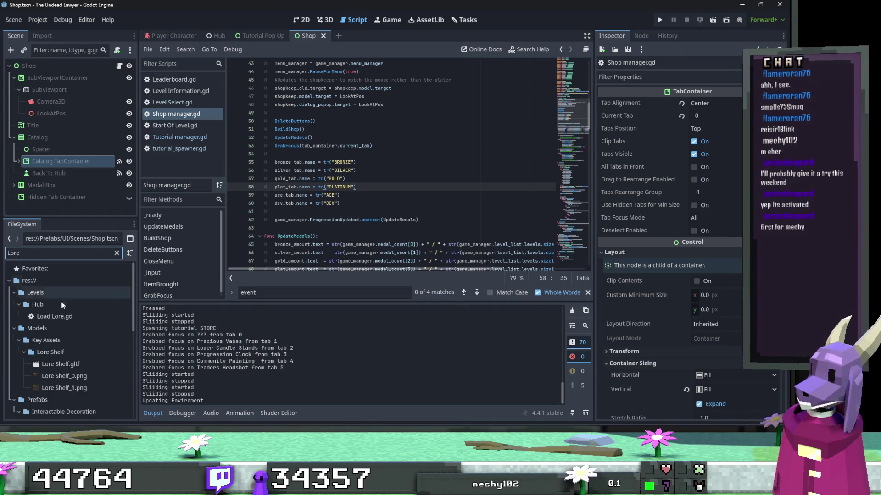
scroll(61, 321, down, 5)
double_click(86, 367)
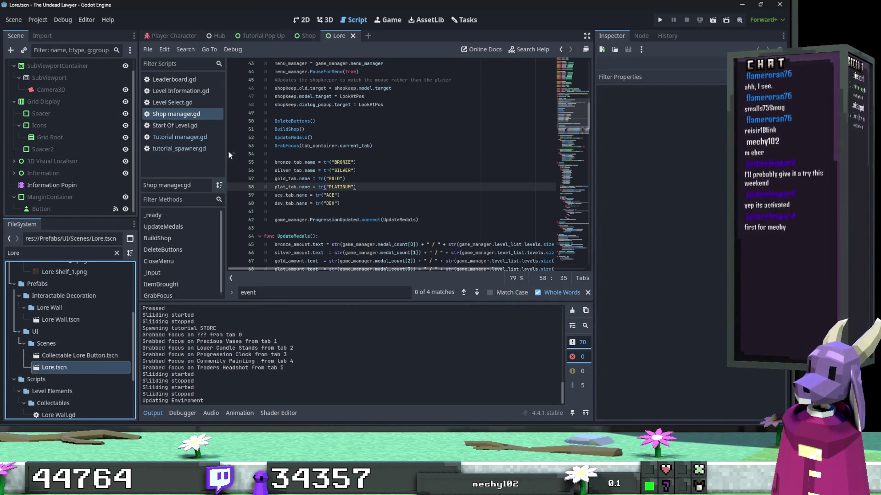
scroll(122, 204, up, 2)
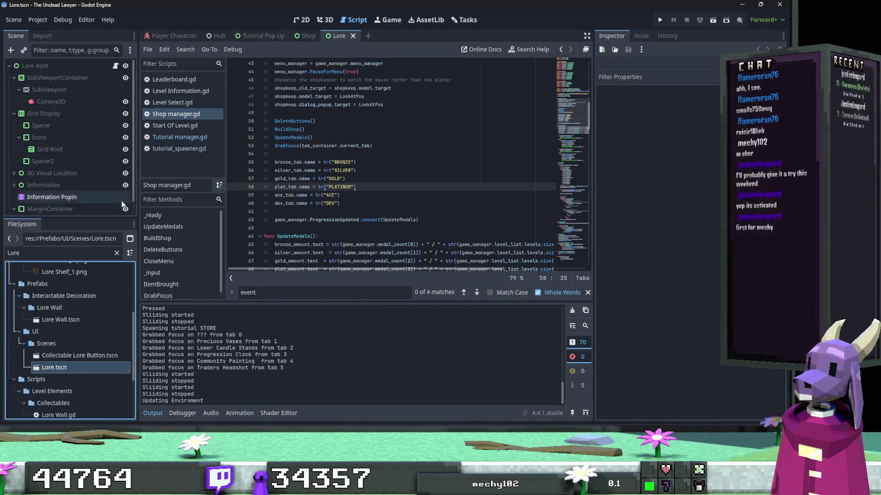
click(115, 66)
Find the .text assignments and wrap collectable_data.name in tr() on line 101.
scroll(351, 178, down, 10)
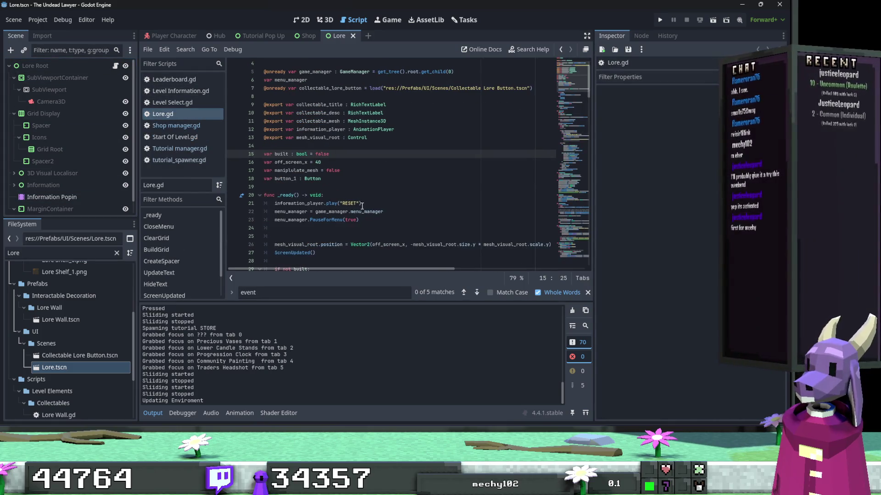
scroll(361, 208, down, 5)
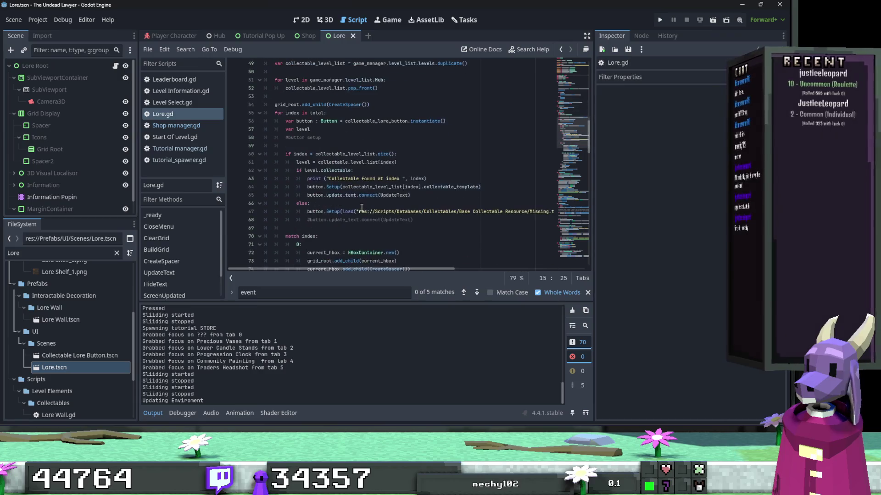
double_click(318, 289)
text(.text)
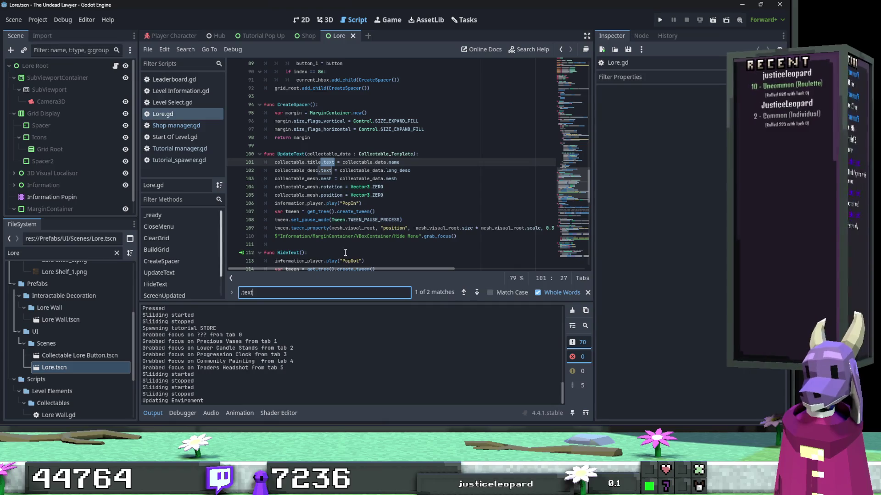
click(344, 163)
text(tr()
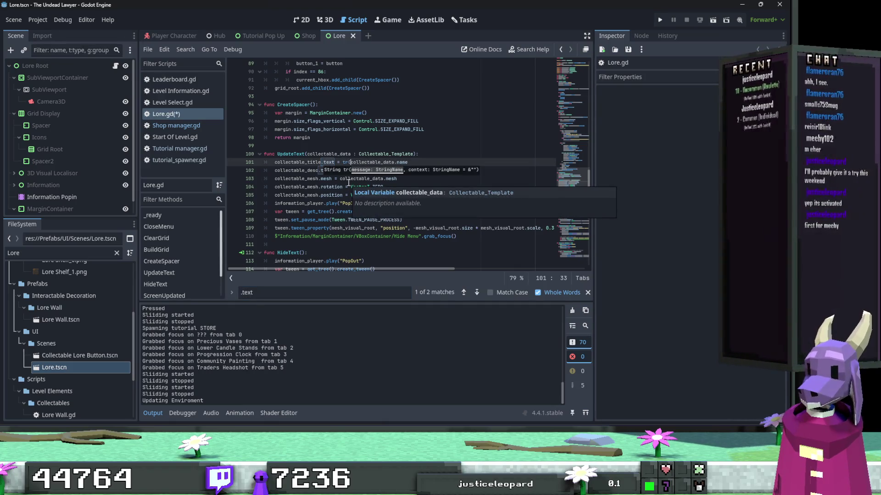
click(421, 164)
text())
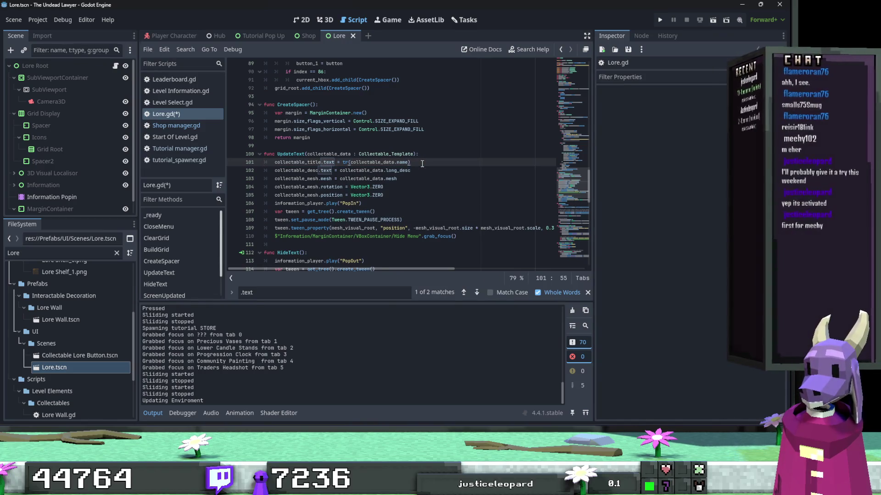
Wrap collectable_data.long_desc in tr(), save Lore.gd, and return to Shop manager.gd.
click(340, 170)
text(tr()
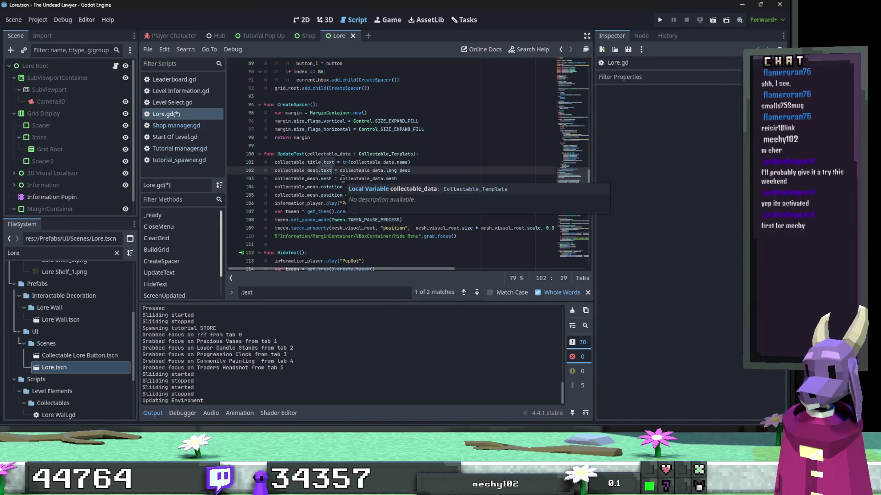
click(446, 172)
text())
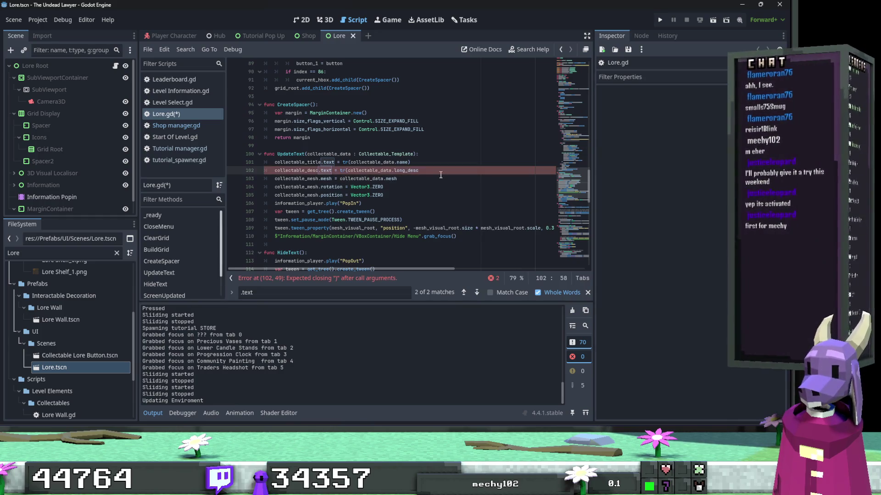
click(476, 293)
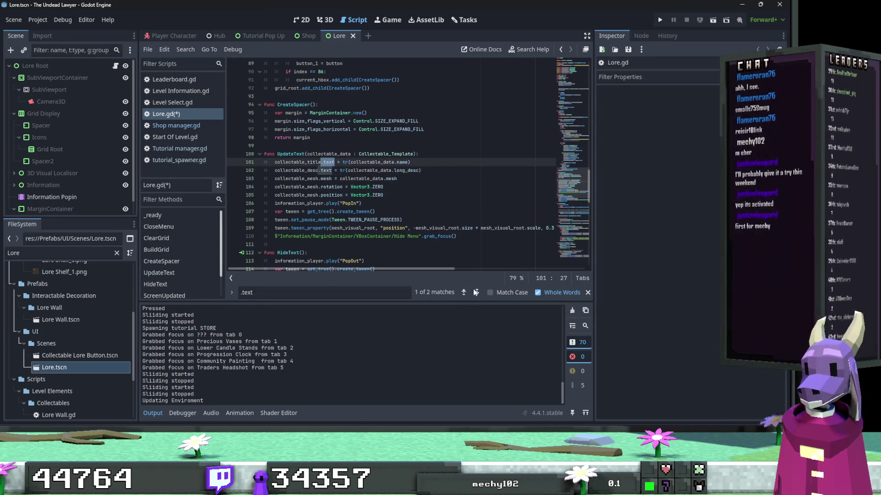
key(ctrl+s)
click(202, 126)
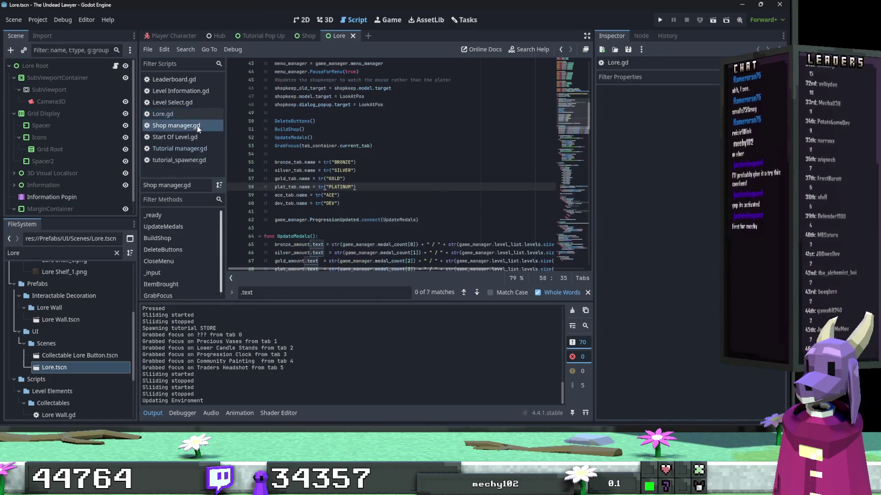
click(475, 292)
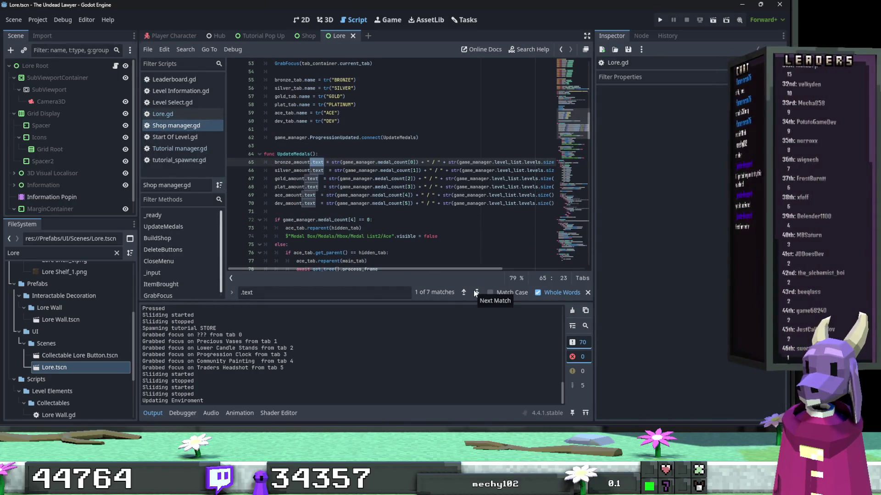
drag(383, 269, 451, 271)
click(476, 292)
click(477, 292)
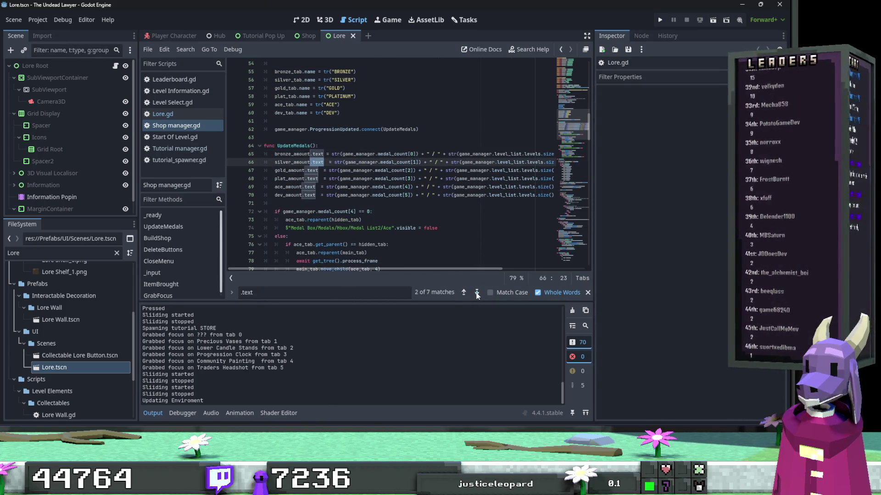
click(477, 292)
click(477, 292)
click(477, 292)
click(476, 292)
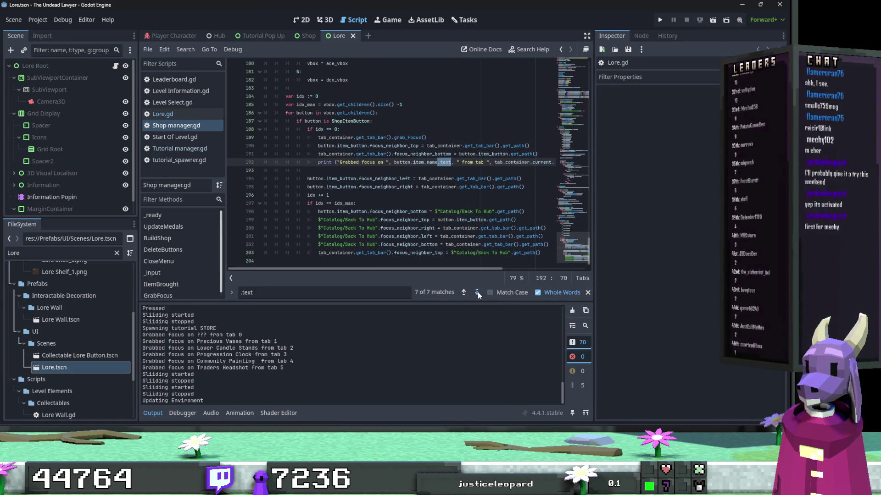
click(476, 292)
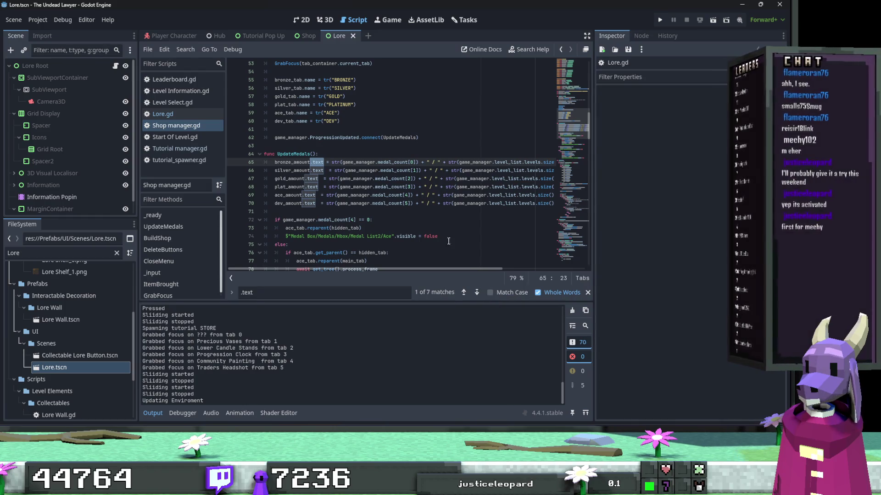
scroll(447, 239, down, 3)
scroll(447, 239, up, 4)
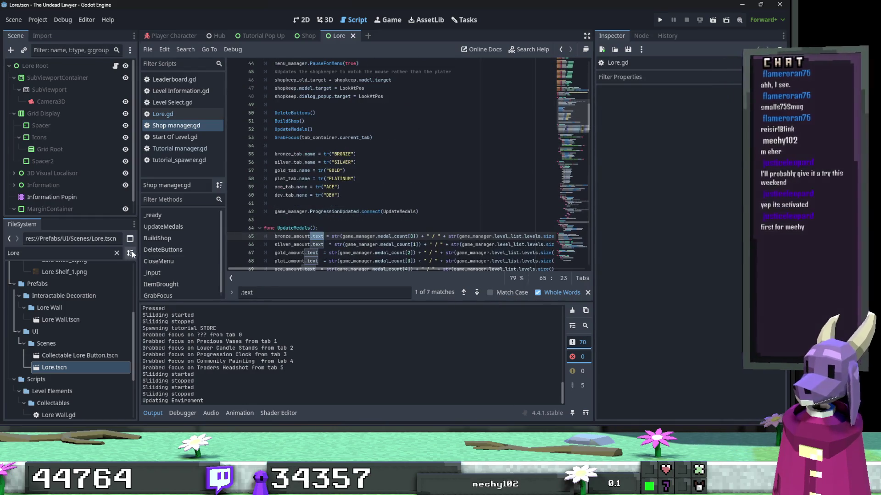
double_click(13, 253)
Open Shop Button.gd and wrap shop_item.name in tr() for item_name.text.
text(Shop butto)
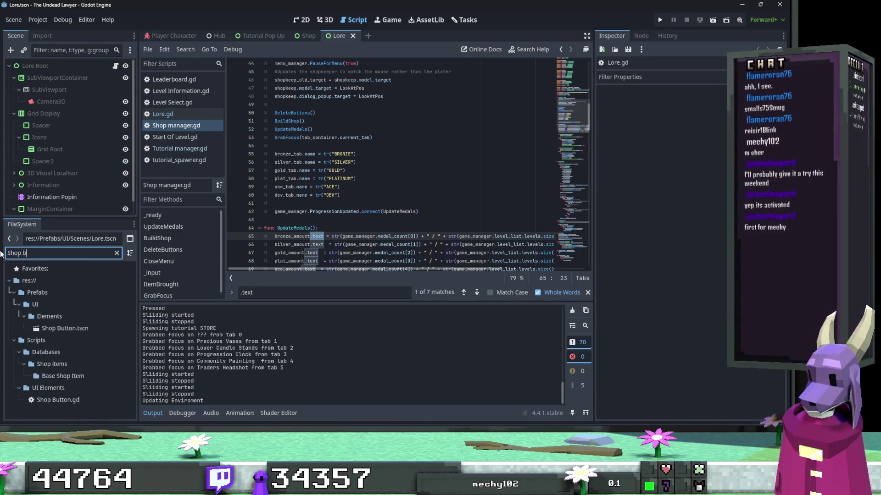
double_click(66, 363)
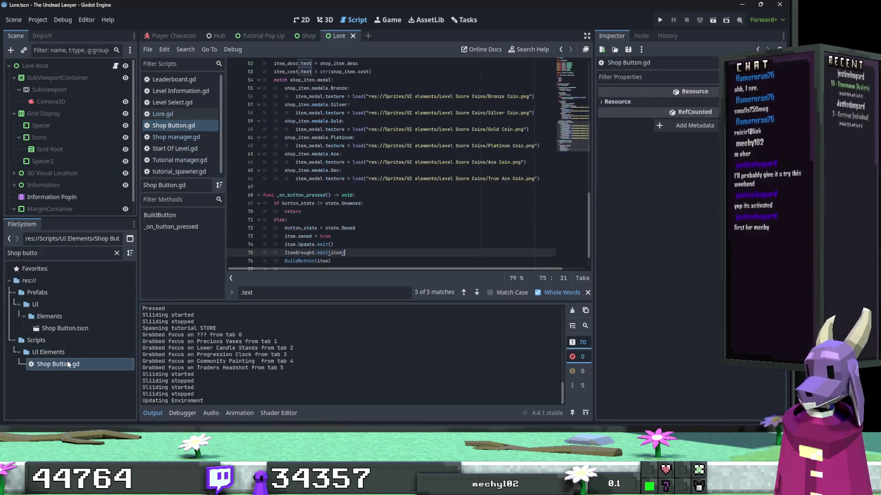
click(477, 292)
click(478, 292)
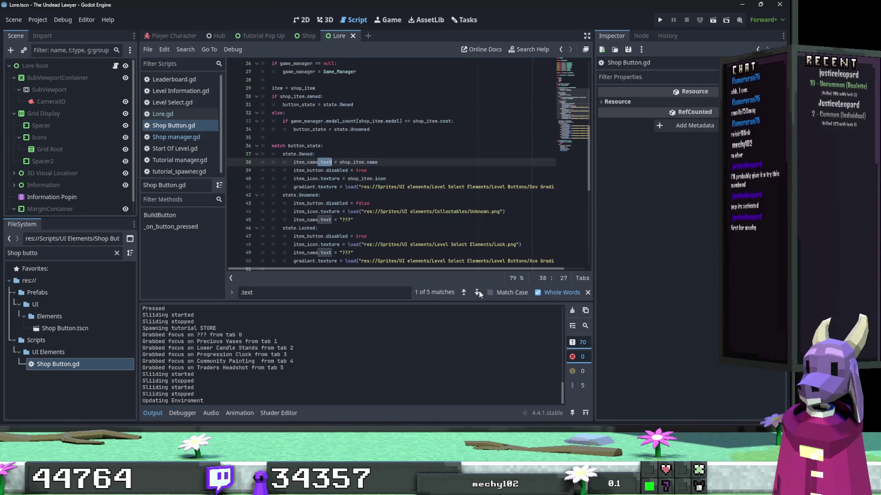
text(tr()
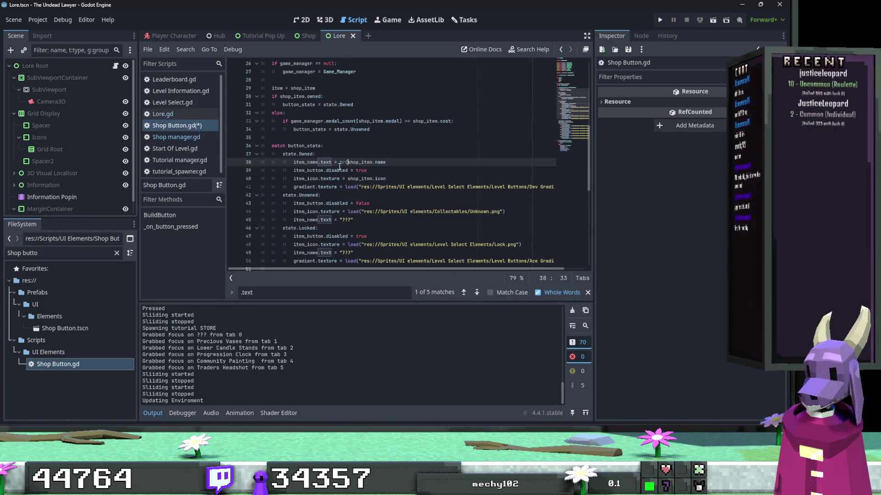
click(405, 161)
text())
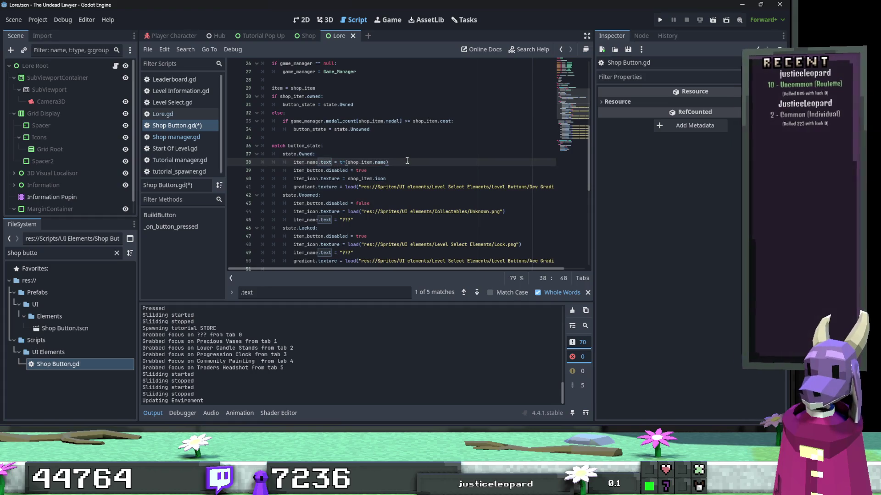
Tidy the placeholder name line and wrap shop_item.desc in tr() for item_desc.text.
click(339, 220)
text(()
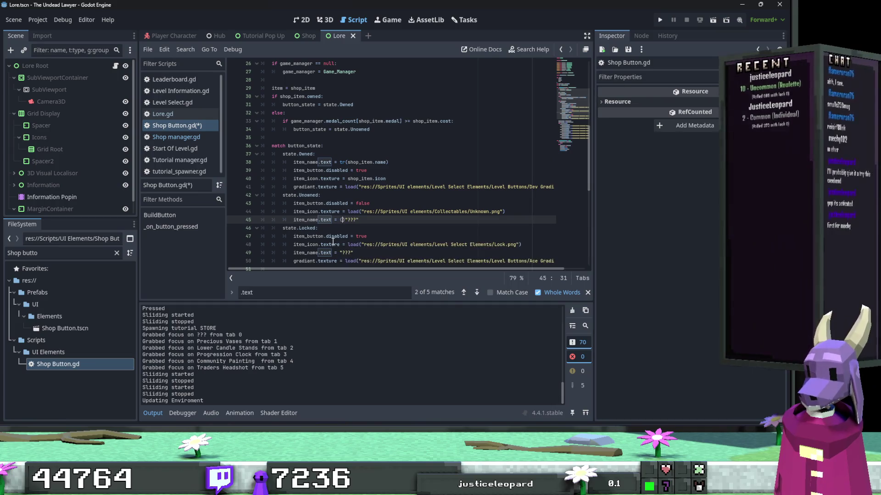
key(BackSpace)
key(ctrl+space)
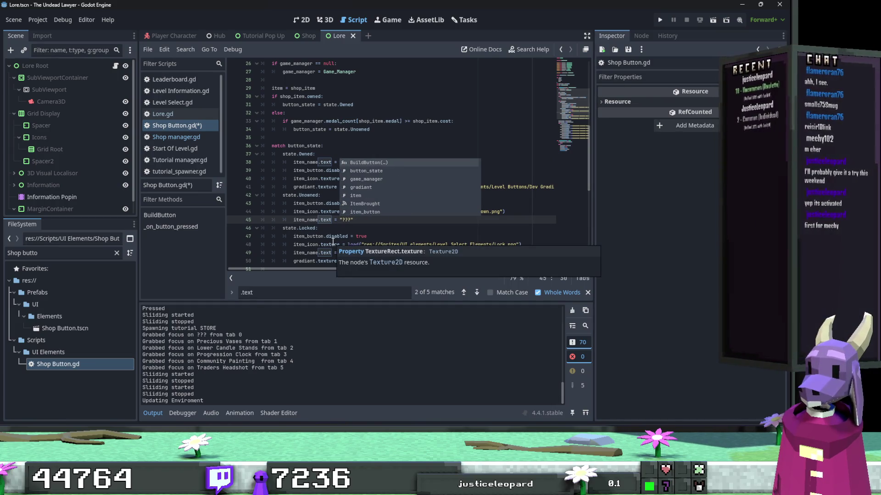
click(333, 243)
scroll(342, 242, down, 5)
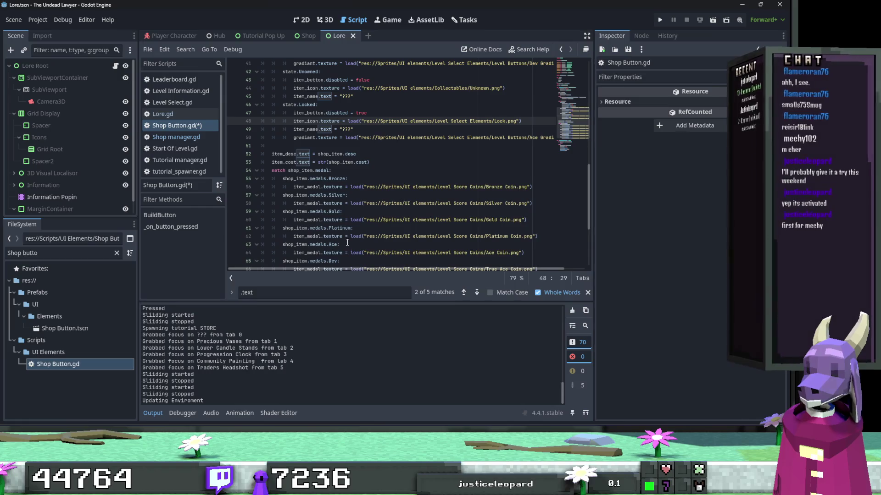
click(318, 154)
text(tr()
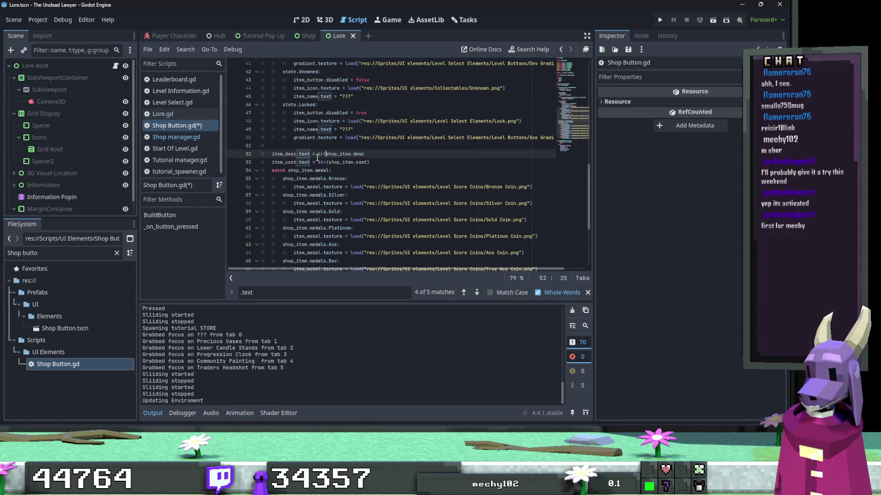
click(366, 154)
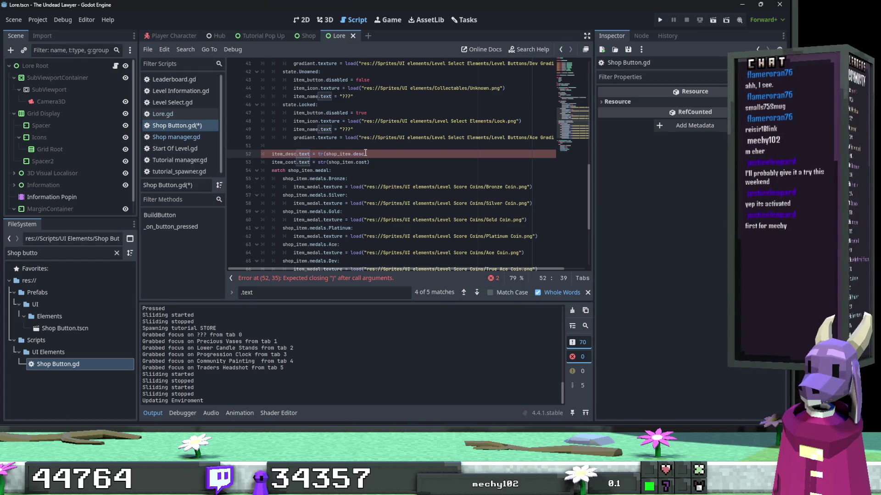
text())
Save the updated Shop Button.gd script.
key(Down)
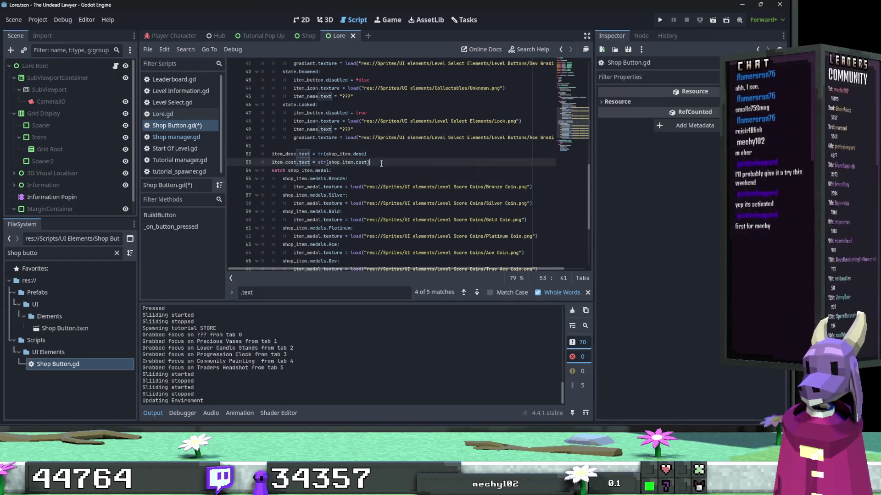
scroll(380, 165, down, 3)
scroll(380, 165, down, 2)
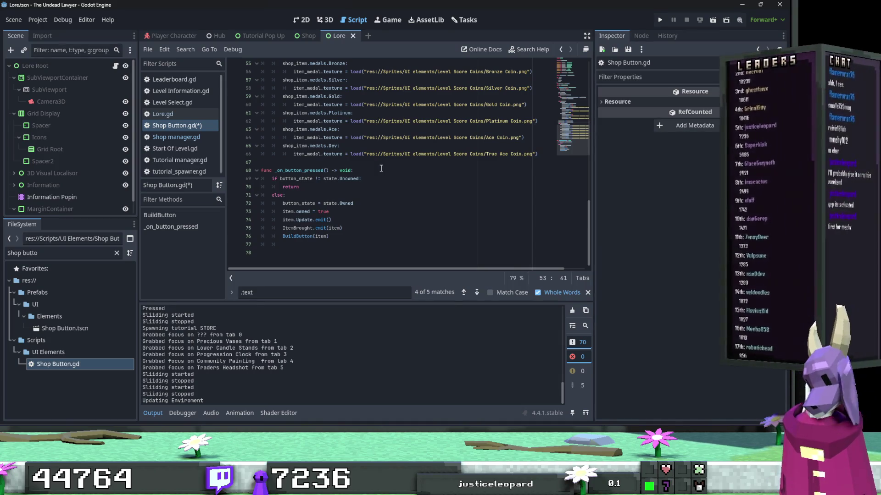
click(381, 168)
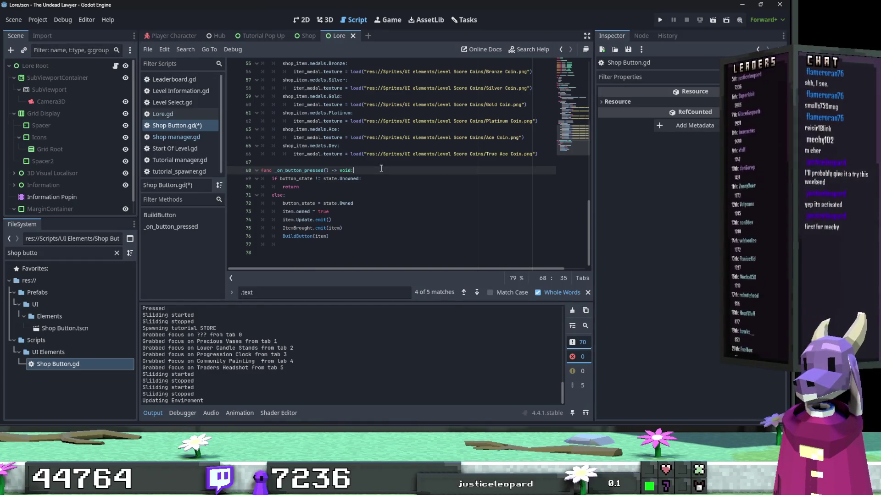
key(ctrl+s)
scroll(382, 175, up, 3)
scroll(381, 175, up, 5)
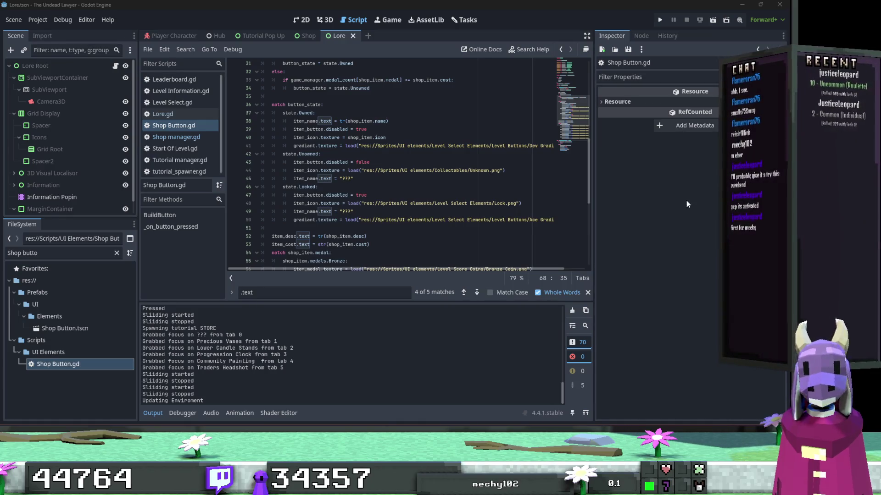
click(540, 196)
In the 2D view, set the Return To Hub button's Text to RETURN_TO_HUB.
scroll(481, 204, down, 6)
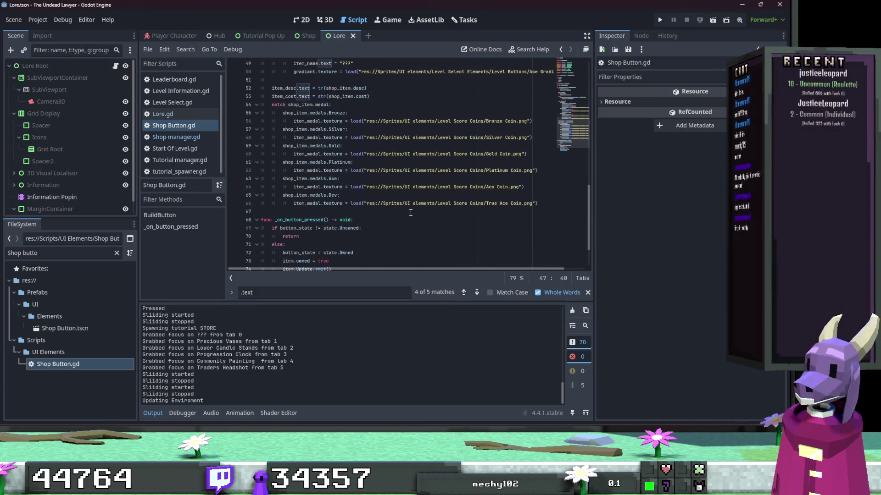
scroll(411, 211, up, 8)
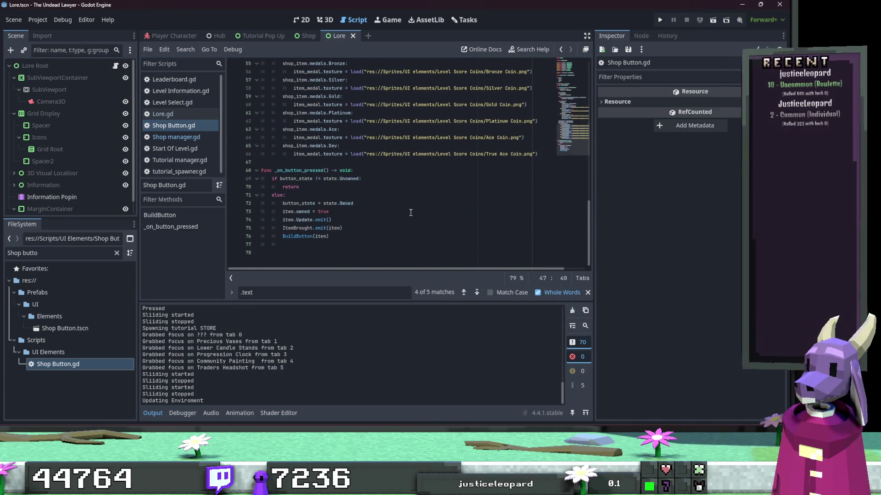
click(326, 20)
click(302, 19)
click(469, 225)
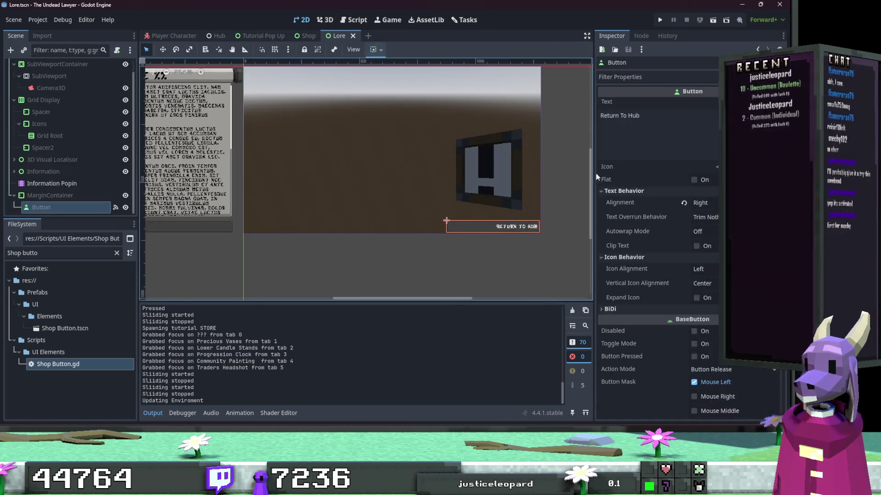
click(647, 118)
key(ctrl+a)
text(RETURN)
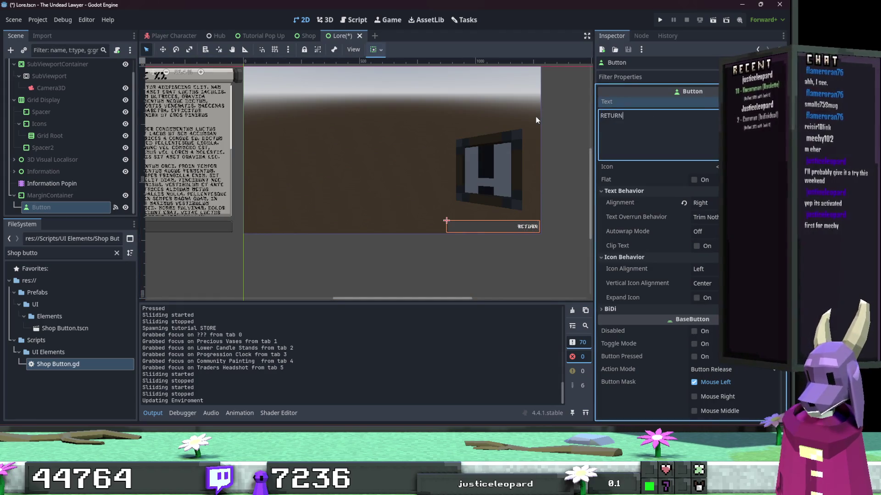
text(_TO_HUB)
Select the Hide Menu button and start editing its Text property.
scroll(366, 184, left, 2)
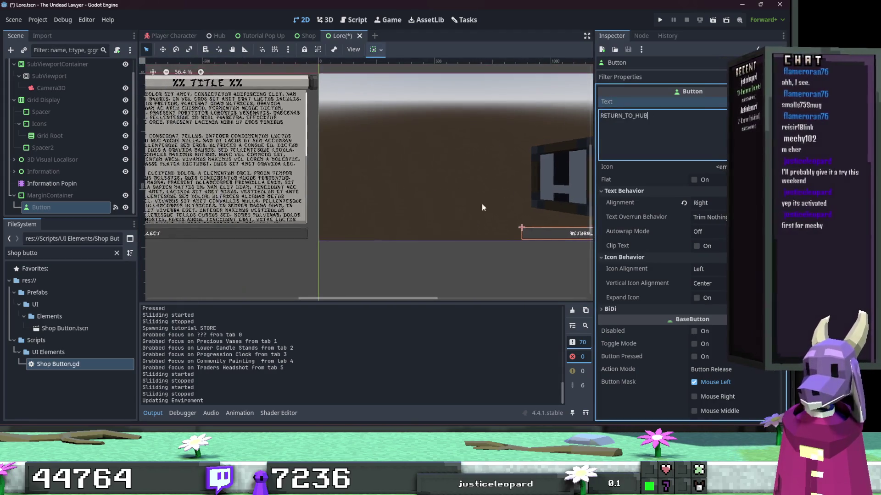
click(243, 235)
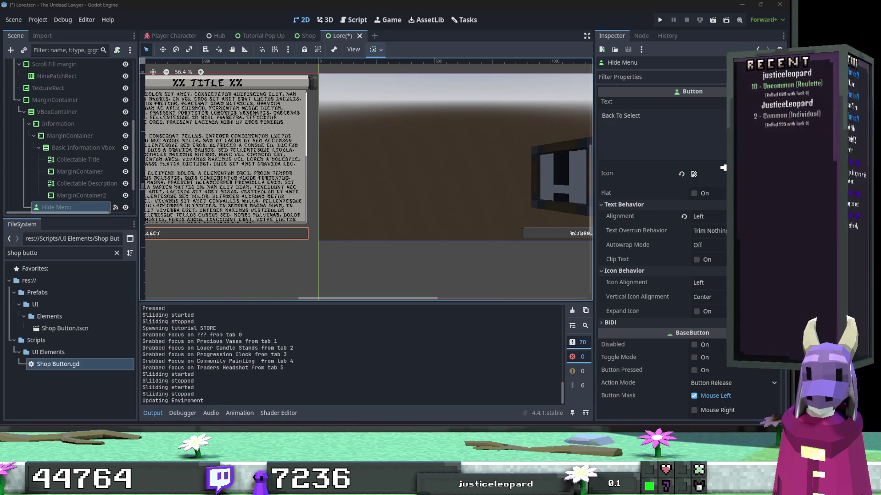
click(675, 147)
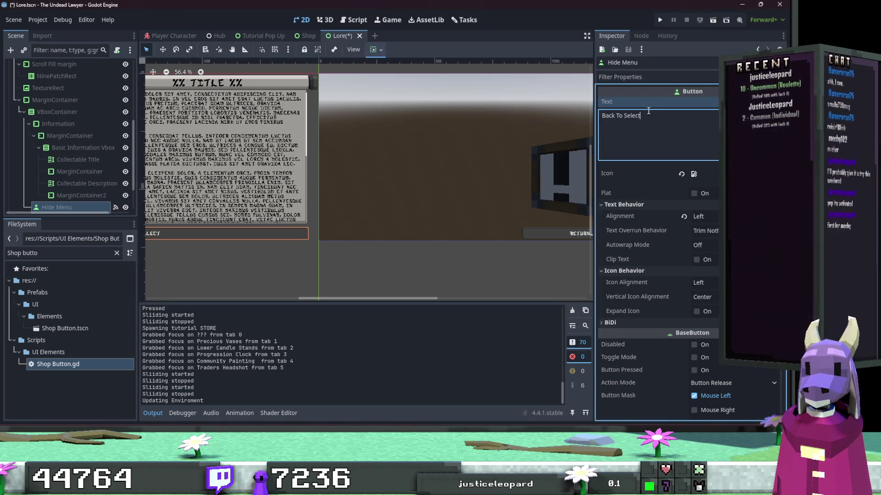
text(BACK_TO_SELECT)
Save the Lore scene, then view the Shop scene's BACK_TO_HUB button for comparison.
click(474, 256)
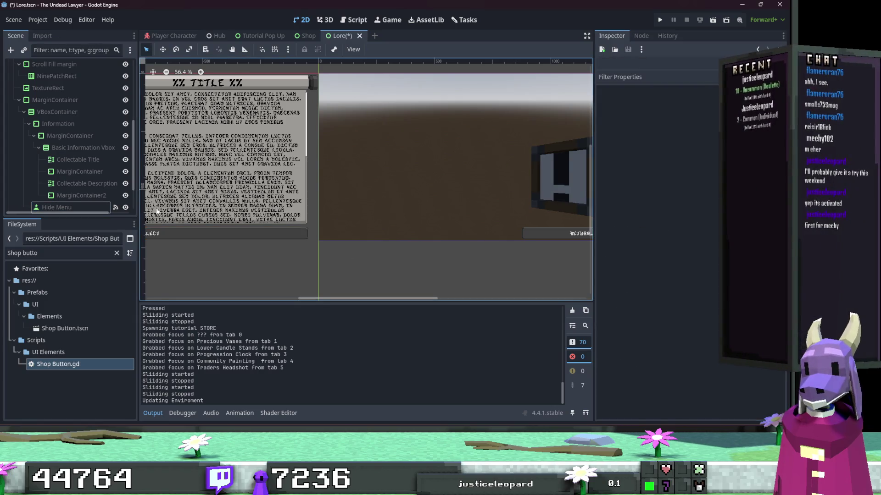
key(ctrl+s)
mouse_move(290, 265)
mouse_down()
mouse_move(357, 224)
mouse_move(422, 199)
mouse_move(367, 199)
mouse_move(403, 169)
mouse_up()
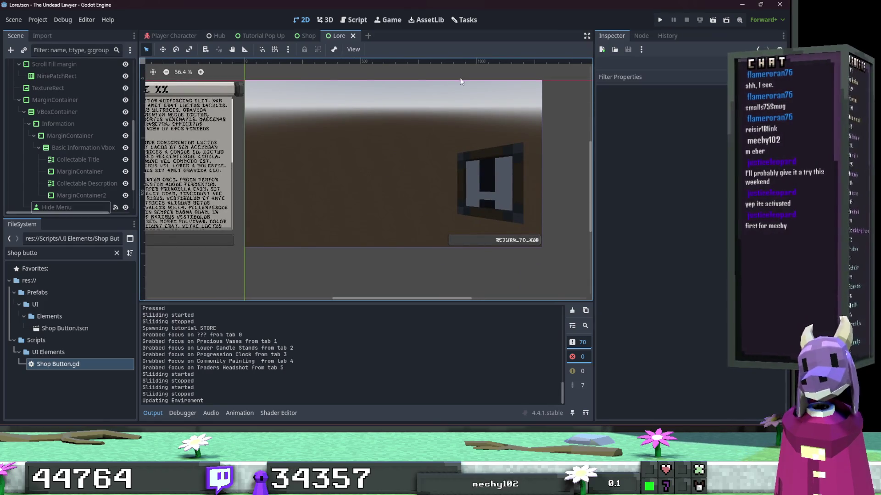
click(305, 35)
mouse_move(321, 137)
mouse_down()
mouse_move(286, 217)
mouse_move(314, 300)
mouse_up()
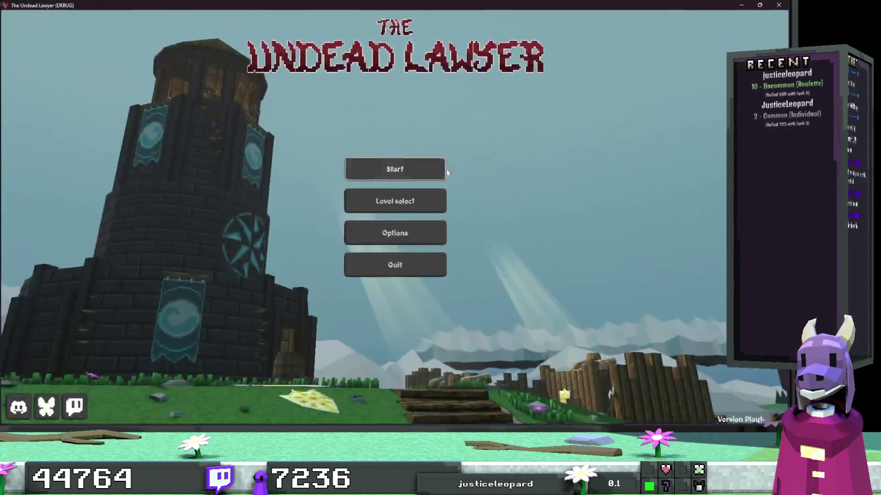
Start a level, walk into the shop, and open then close the Trader of many things store.
click(436, 171)
key(w)
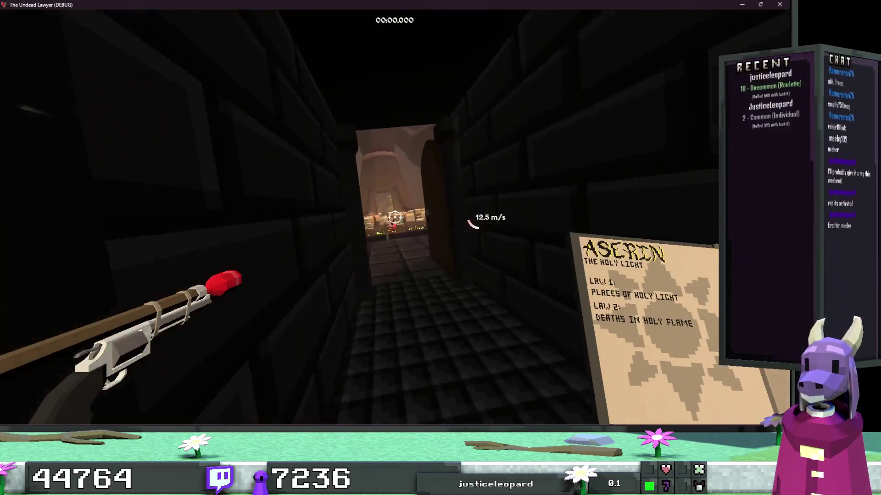
key(w)
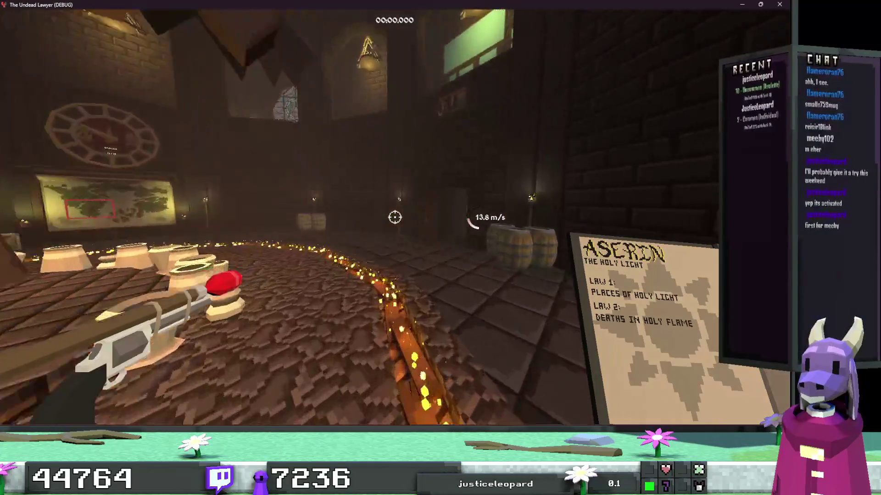
key(w)
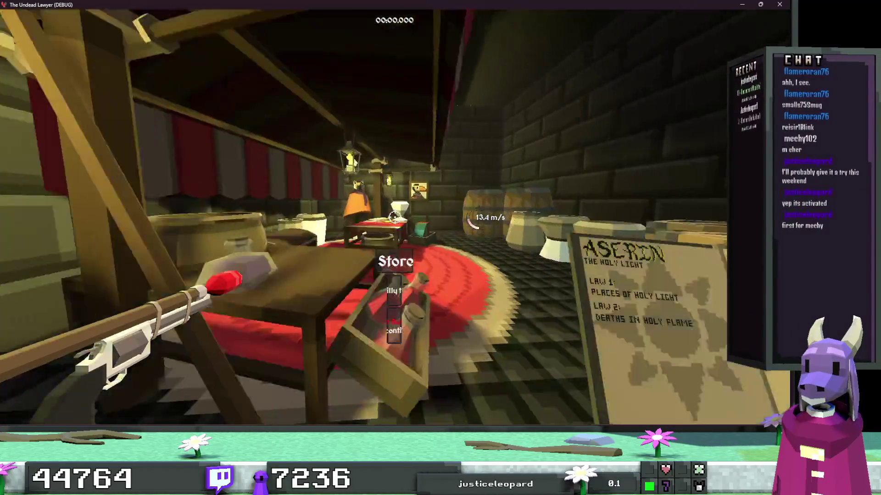
key(e)
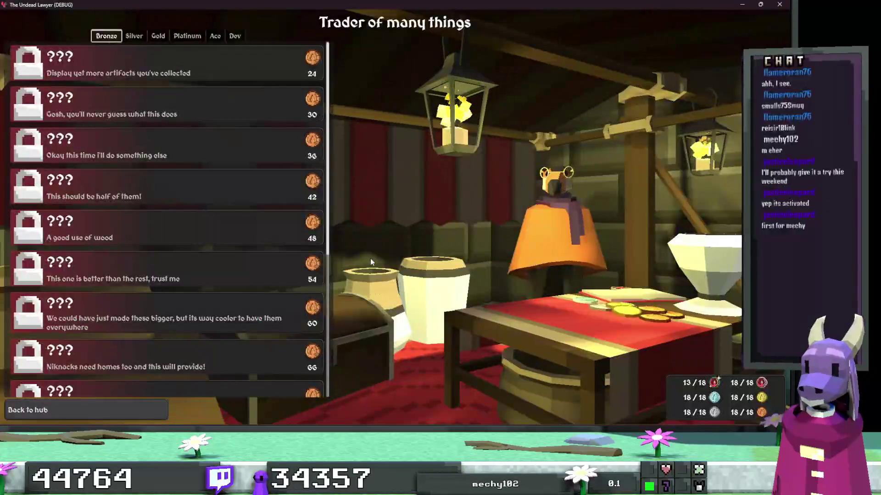
key(Escape)
Walk to the hall, check the collection grid, pause, and close the debug window.
key(w)
key(w)
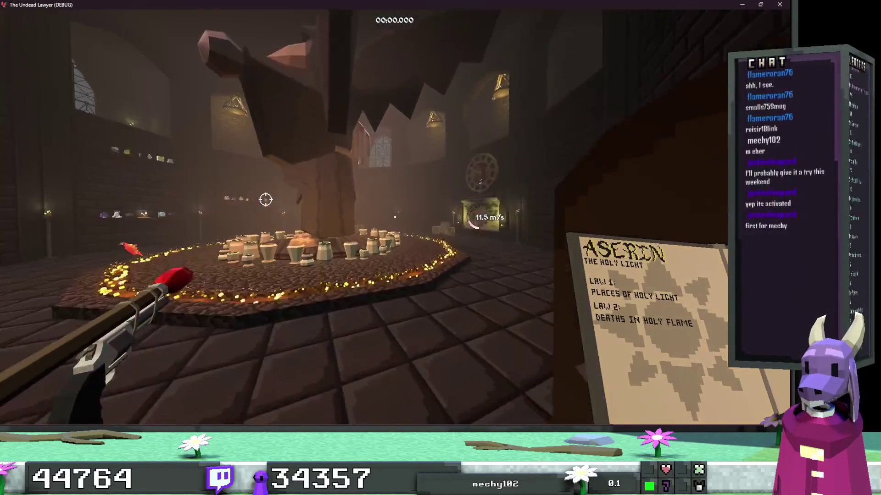
key(w)
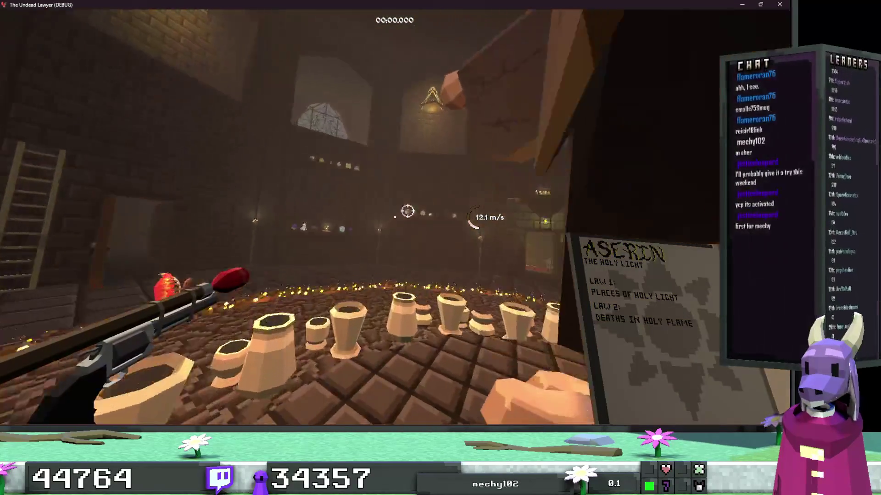
key(w)
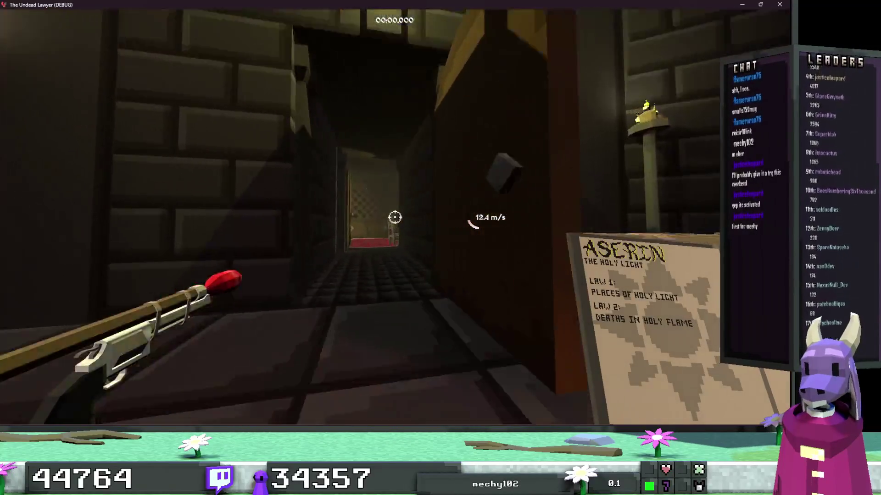
key(e)
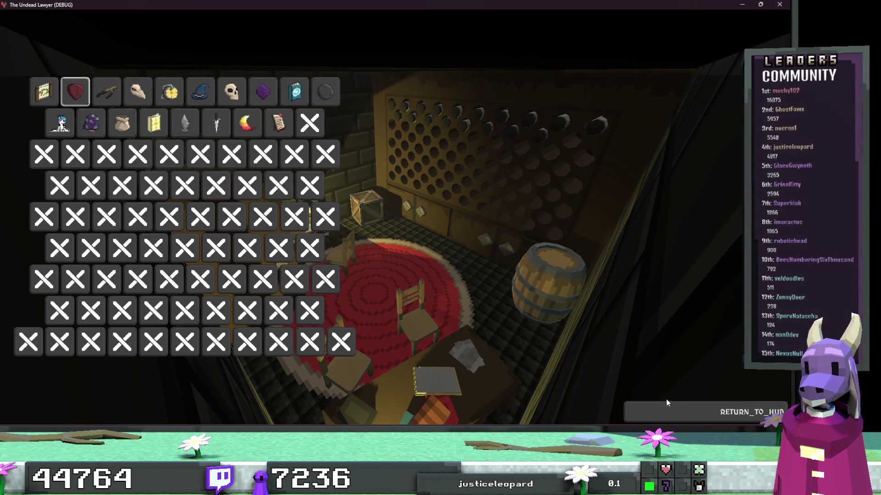
click(679, 410)
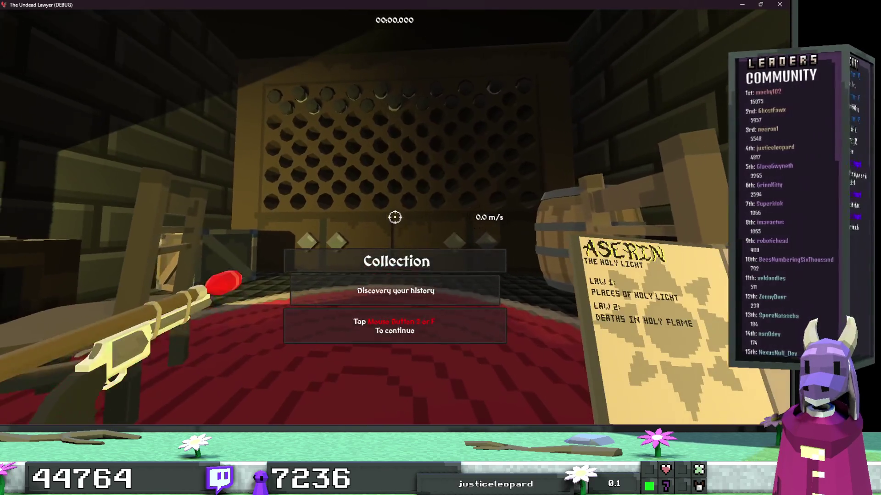
key(Escape)
click(779, 4)
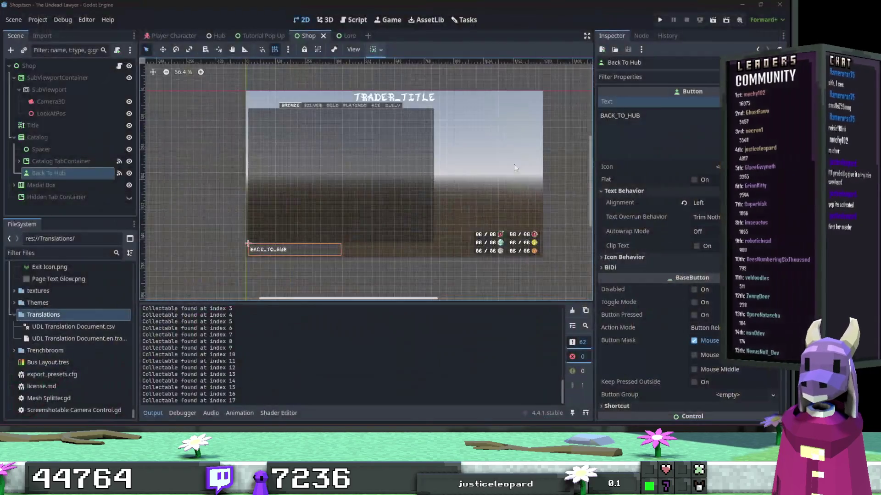
Change the Lore return button's text key to BACK_TO_HUB, matching Shop, and launch a playtest.
click(649, 127)
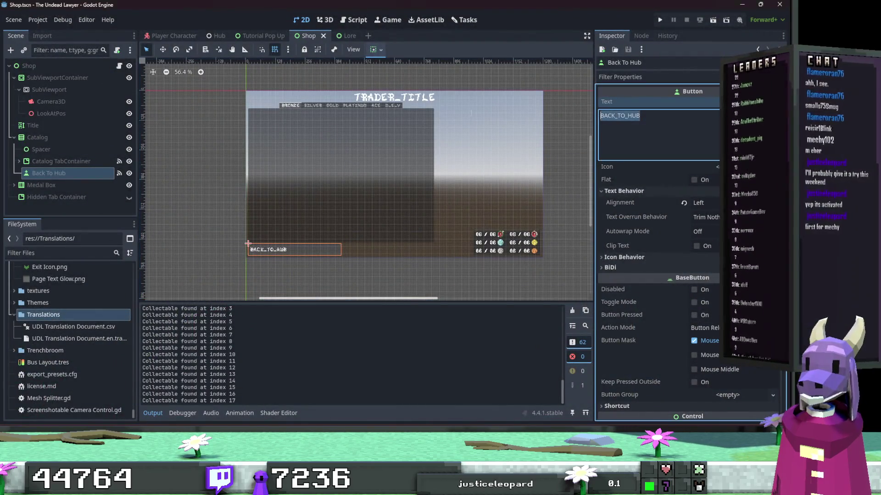
click(260, 36)
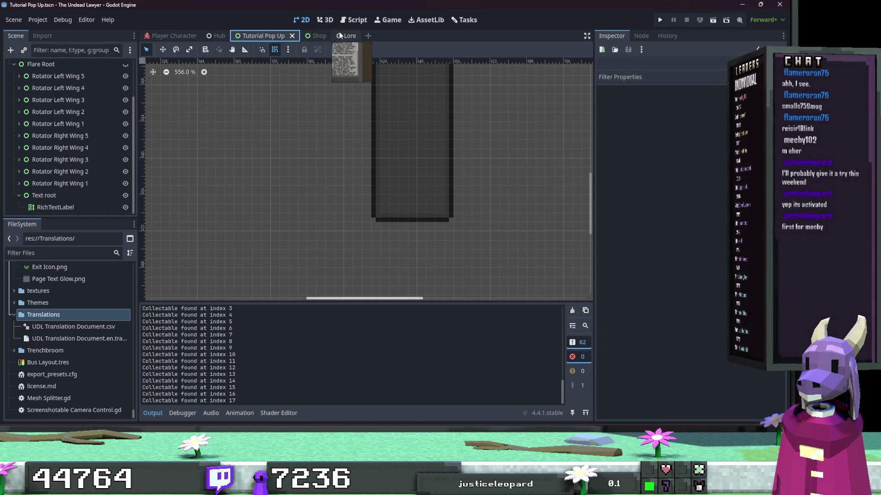
click(339, 35)
scroll(468, 199, right, 5)
click(470, 232)
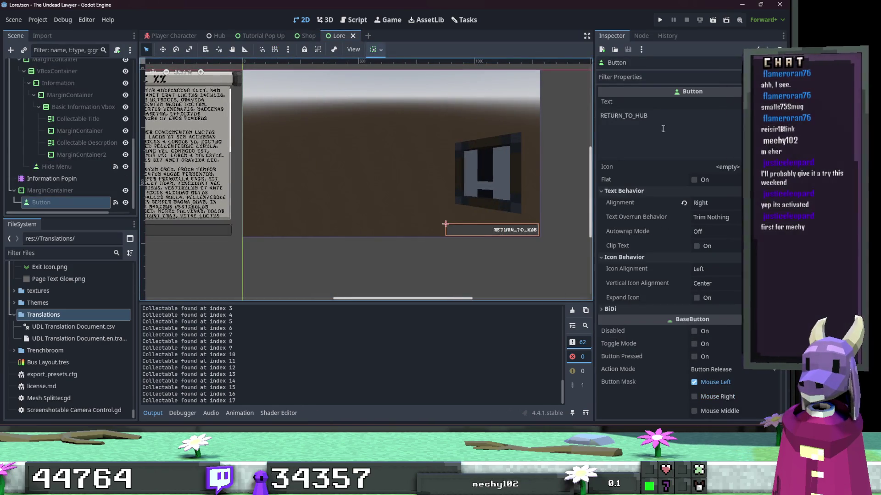
text(BACK_TO_HUB)
scroll(502, 220, left, 5)
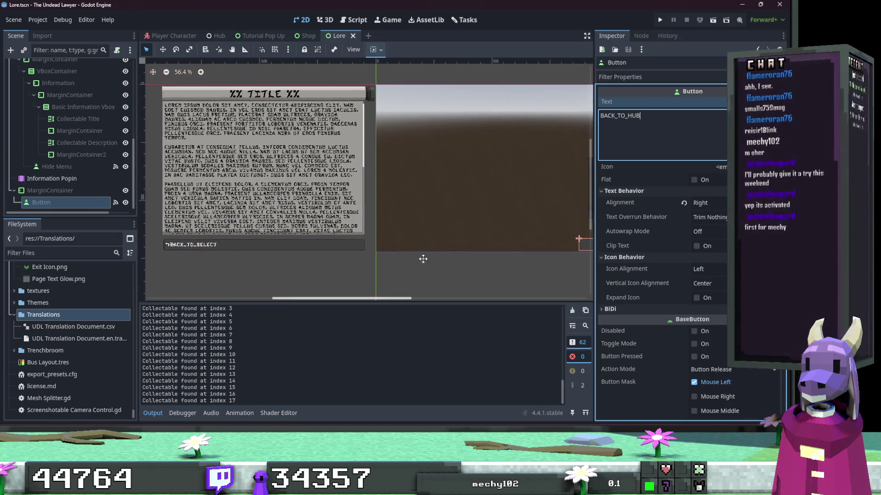
click(661, 19)
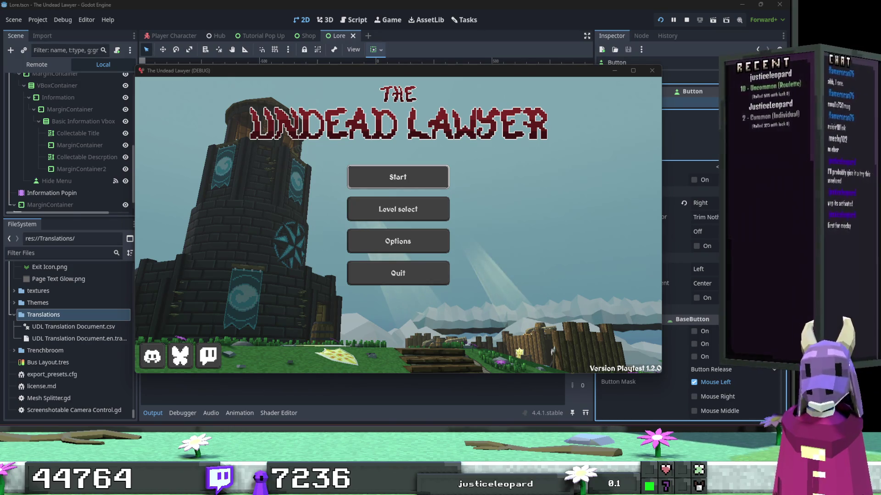
Start a level, pause it with Escape, and close the debug game window.
click(443, 179)
key(Escape)
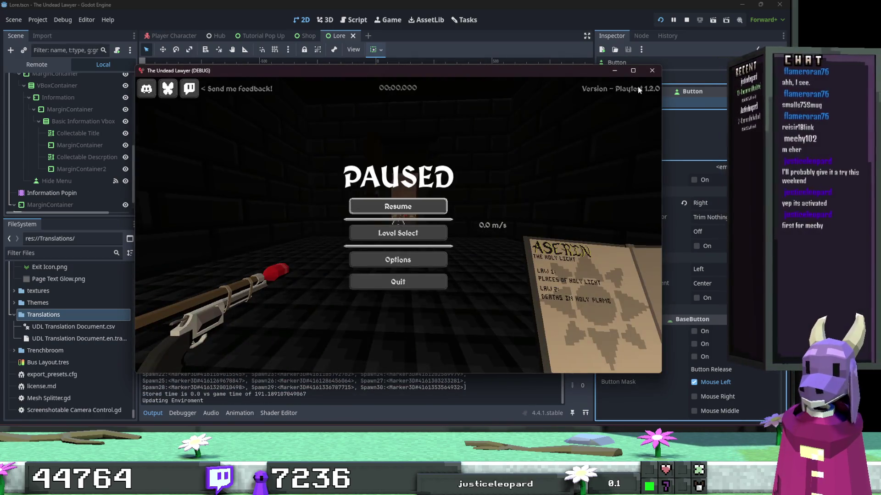
click(652, 70)
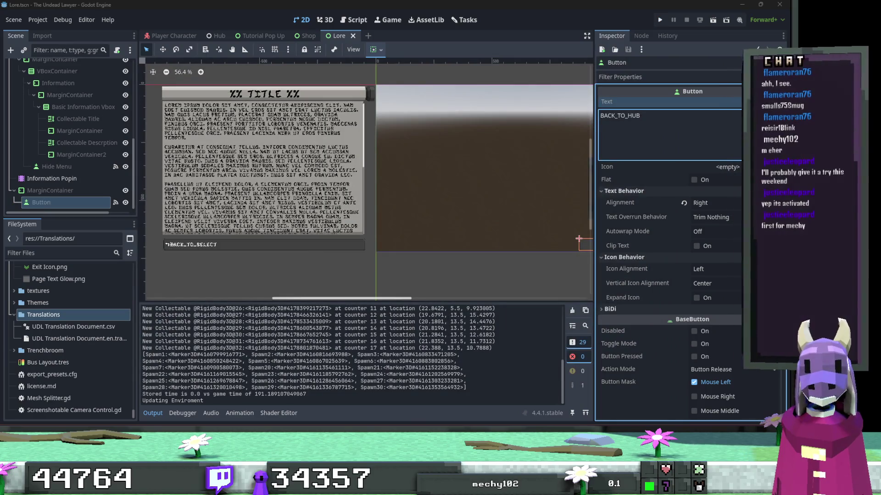